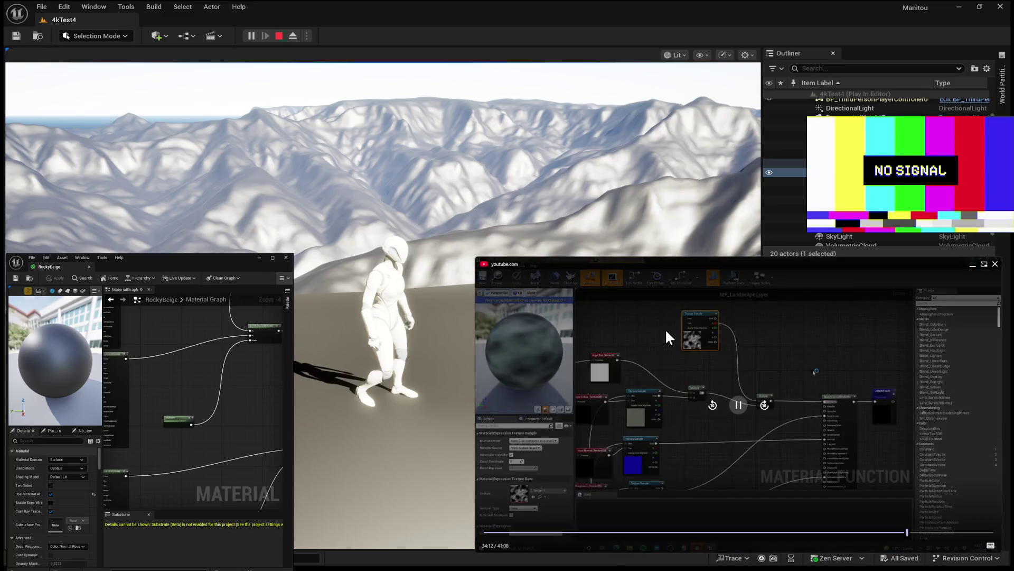
- Shrink the floating picture-in-picture tutorial player slightly by dragging its corner inward
scroll(733, 351, "down", 2)
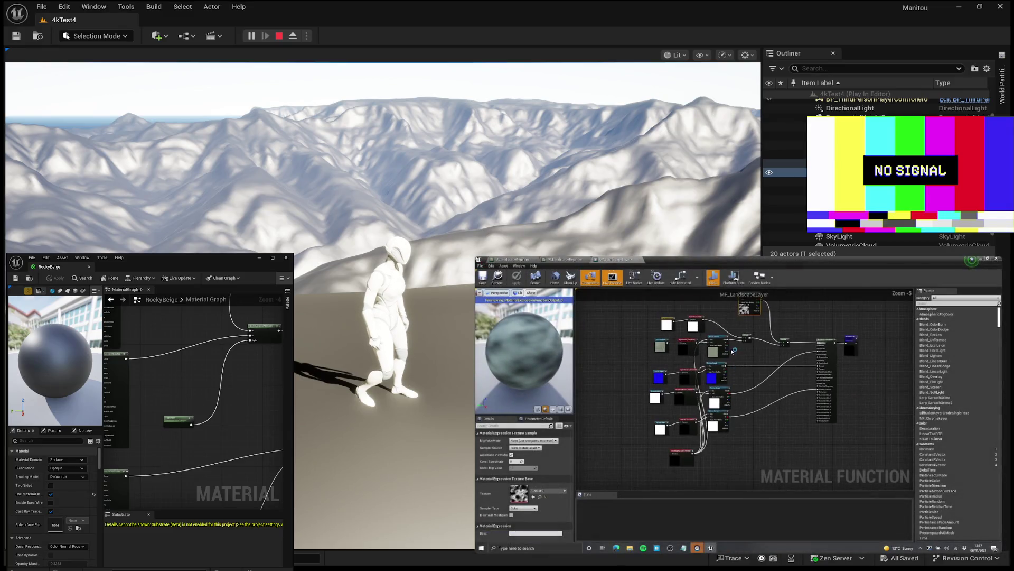
left_click(724, 415, "shift")
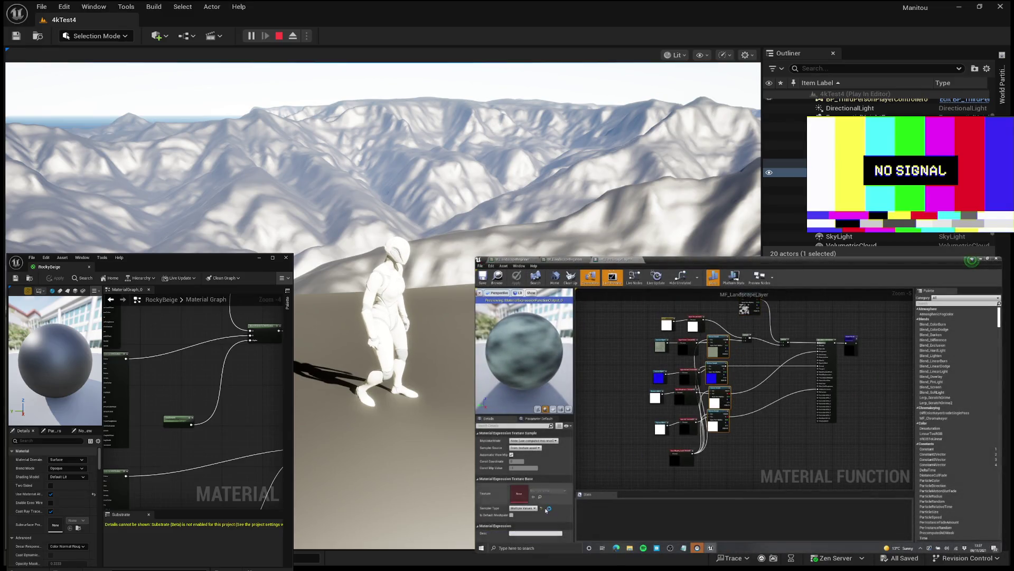
left_click(527, 456)
left_click(742, 353)
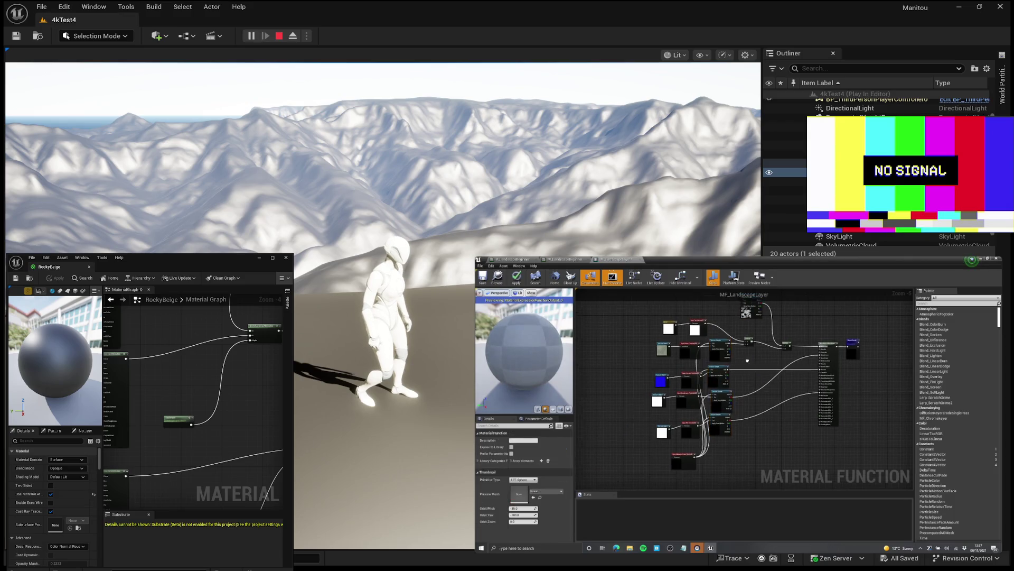
scroll(740, 356, "up", 2)
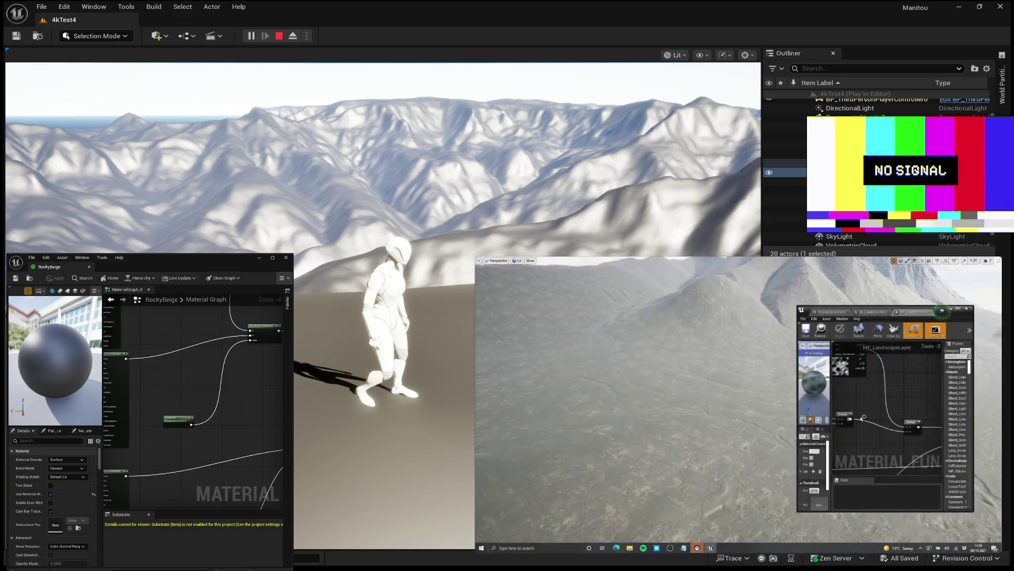
mouse_move(639, 332)
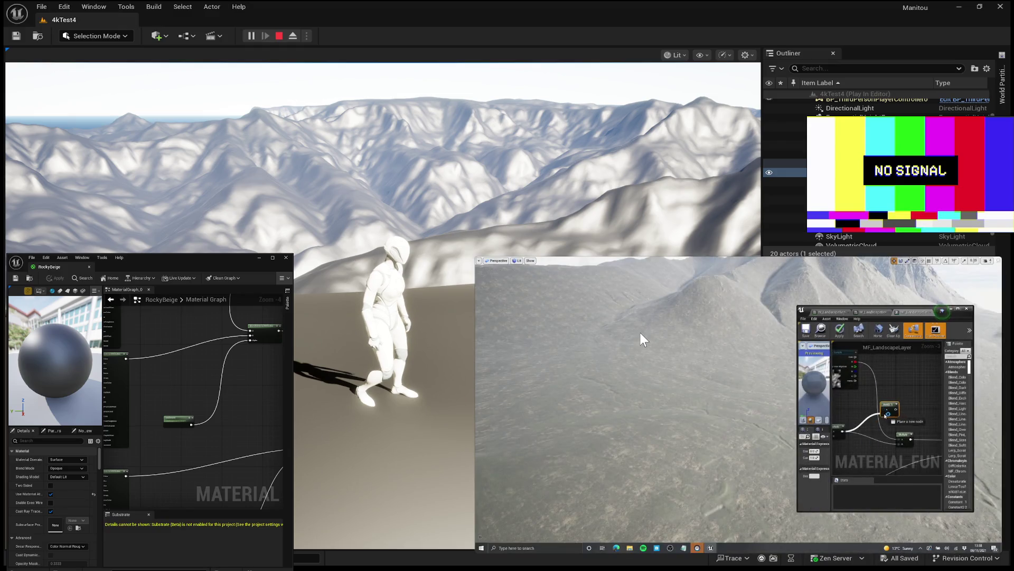
mouse_move(519, 345)
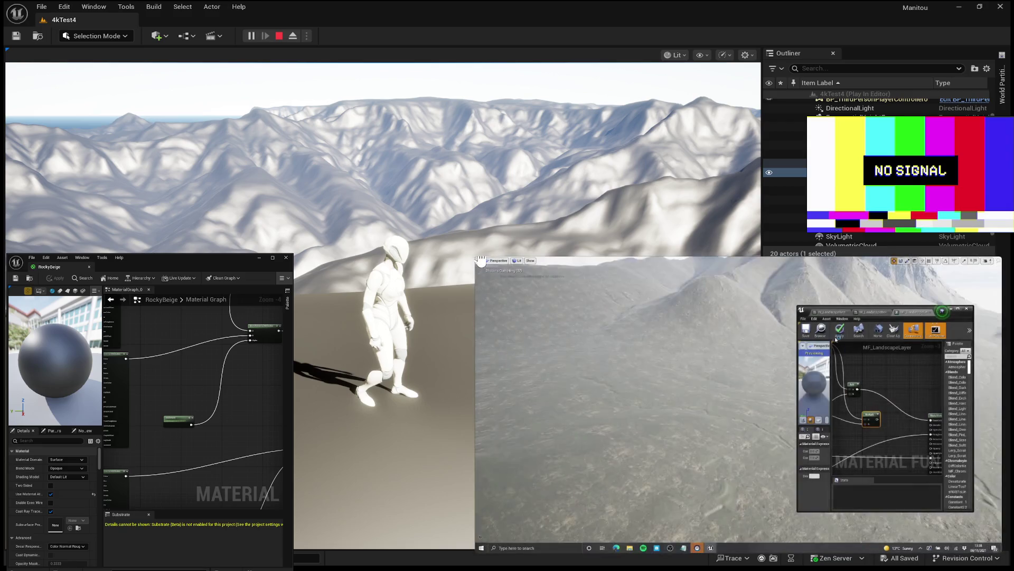
left_click_drag(480, 259, 479, 258)
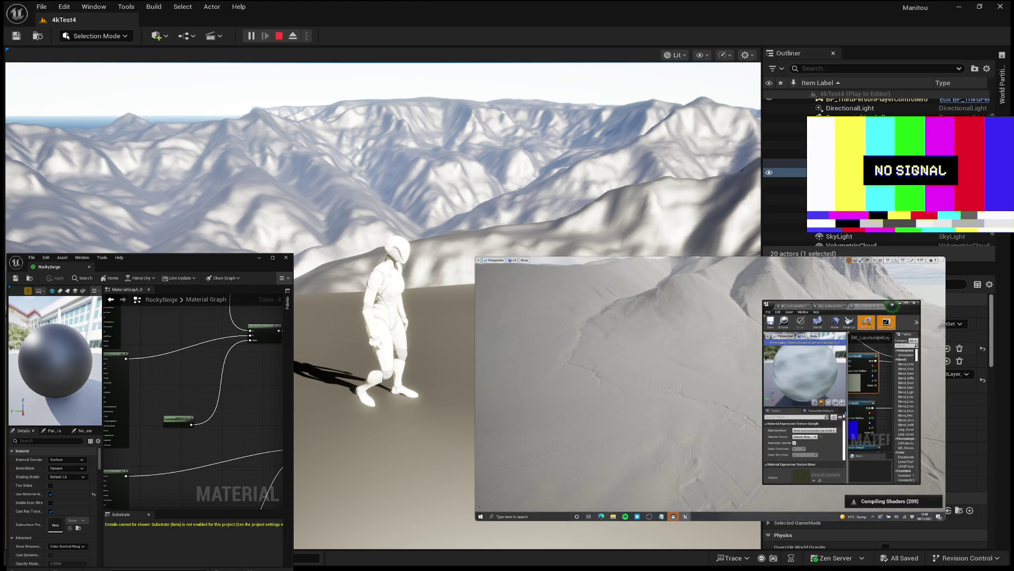
mouse_move(898, 416)
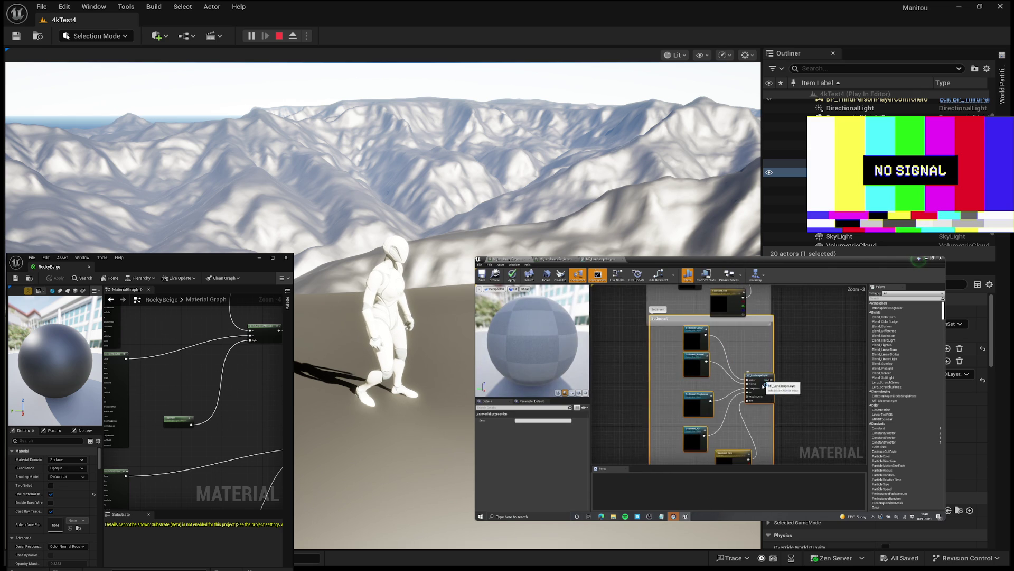
mouse_move(710, 388)
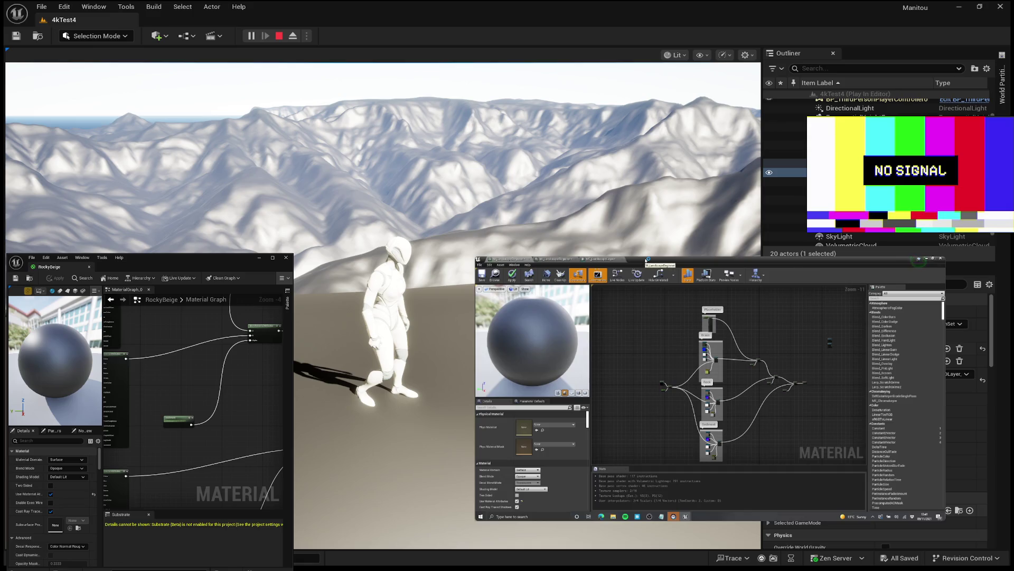
mouse_move(646, 260)
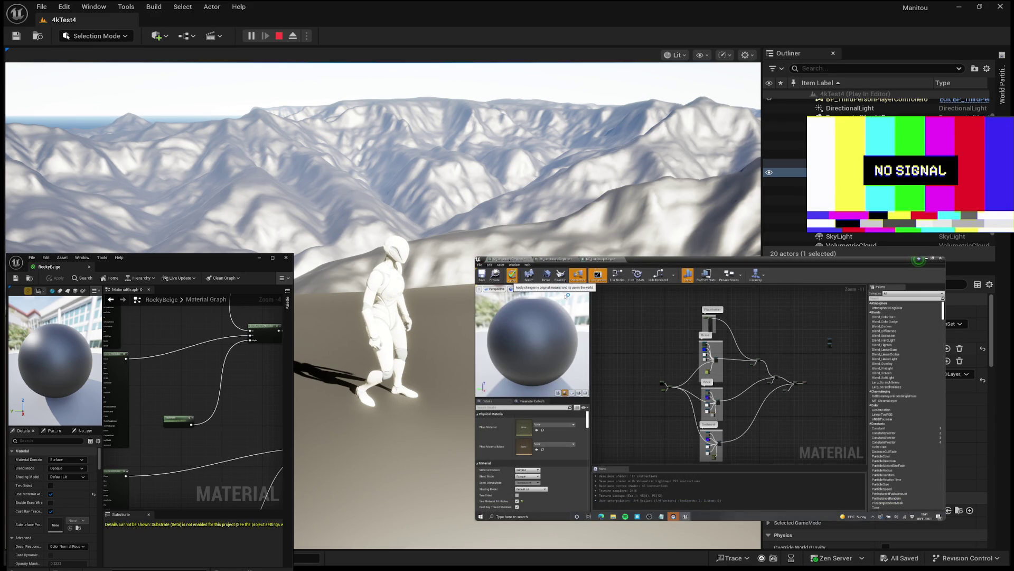
mouse_move(804, 311)
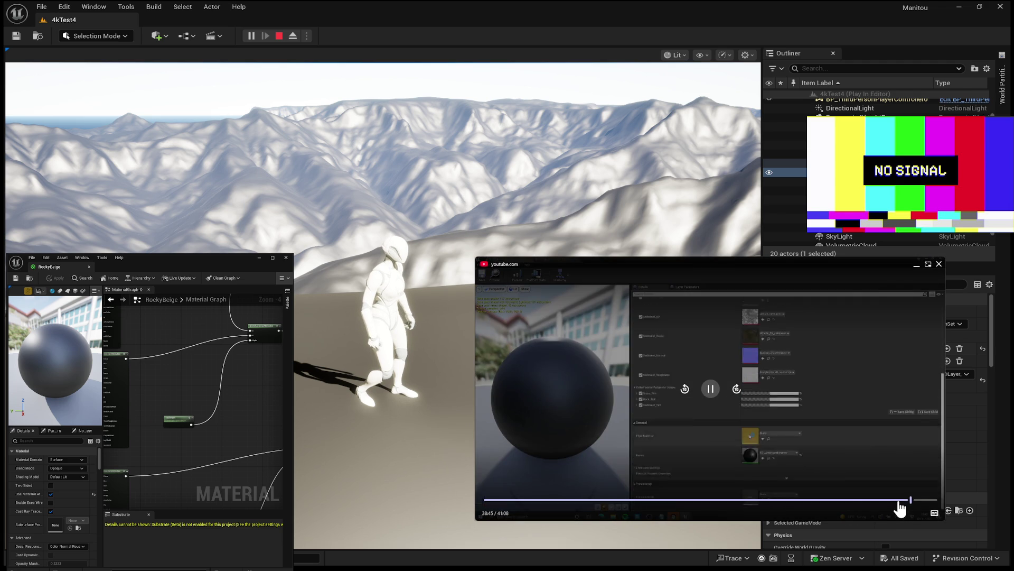
- Rewind the tutorial from about 37:36 to roughly 36:12, where the textured landscape appears
left_click(898, 500)
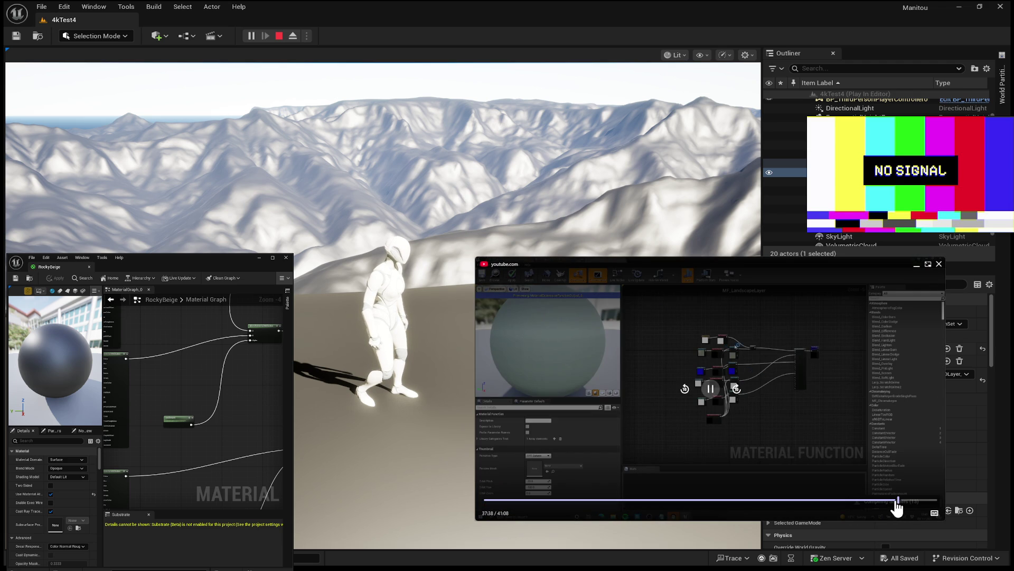
left_click(895, 500)
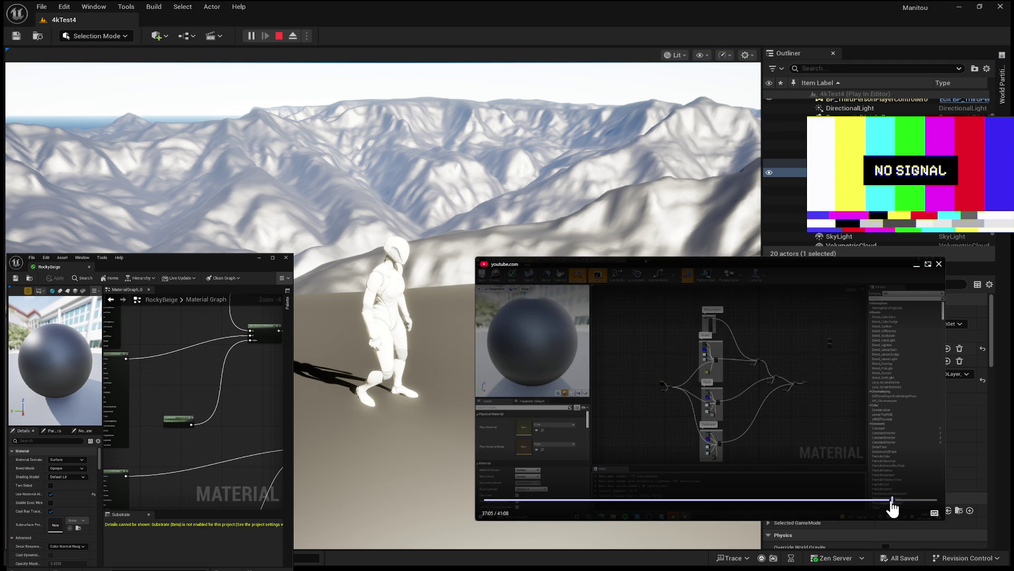
left_click(887, 500)
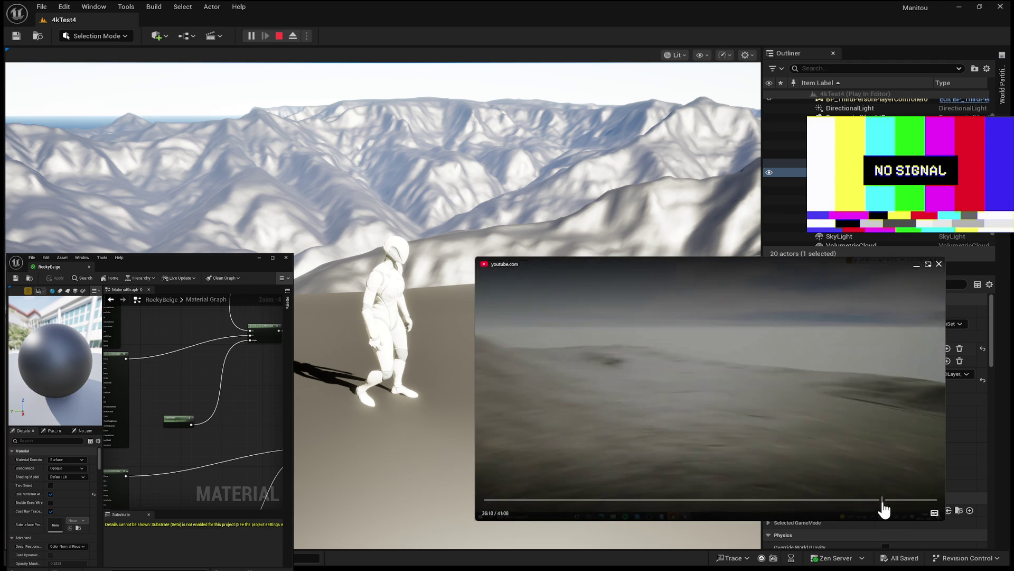
left_click(887, 500)
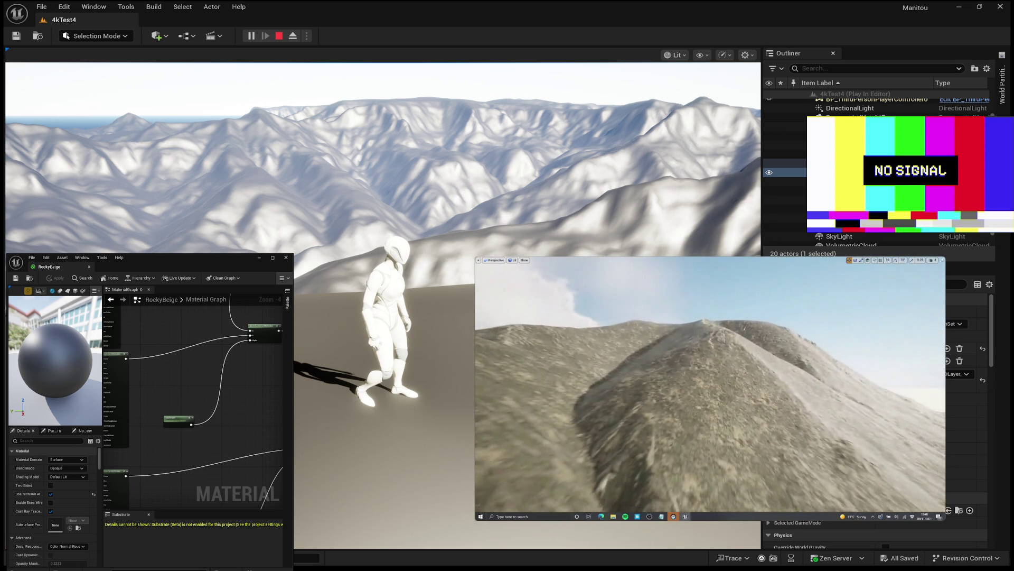
mouse_move(778, 470)
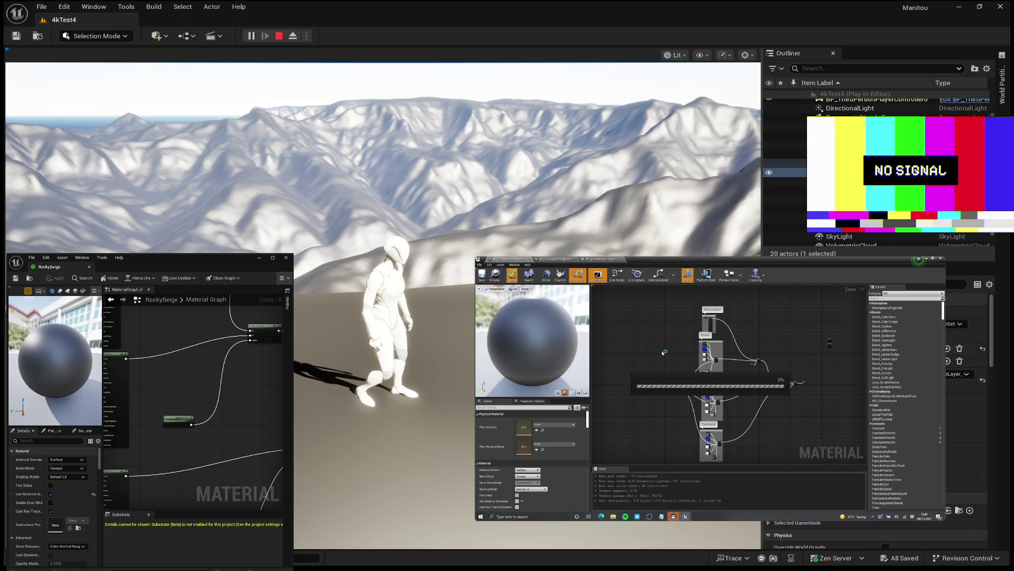
mouse_move(529, 393)
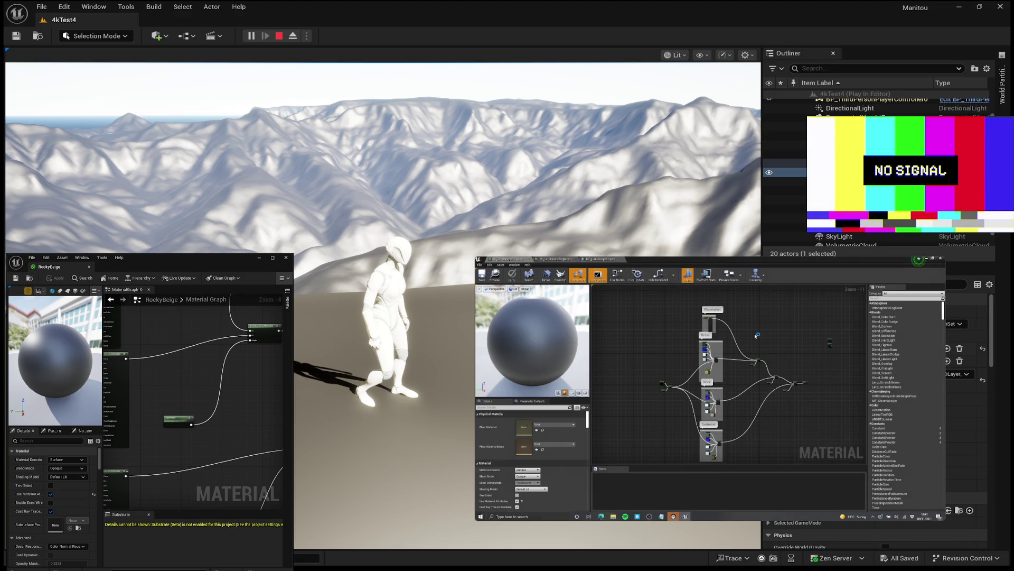
- Focus the play viewport and end the Play-In-Editor session with Esc
mouse_move(654, 286)
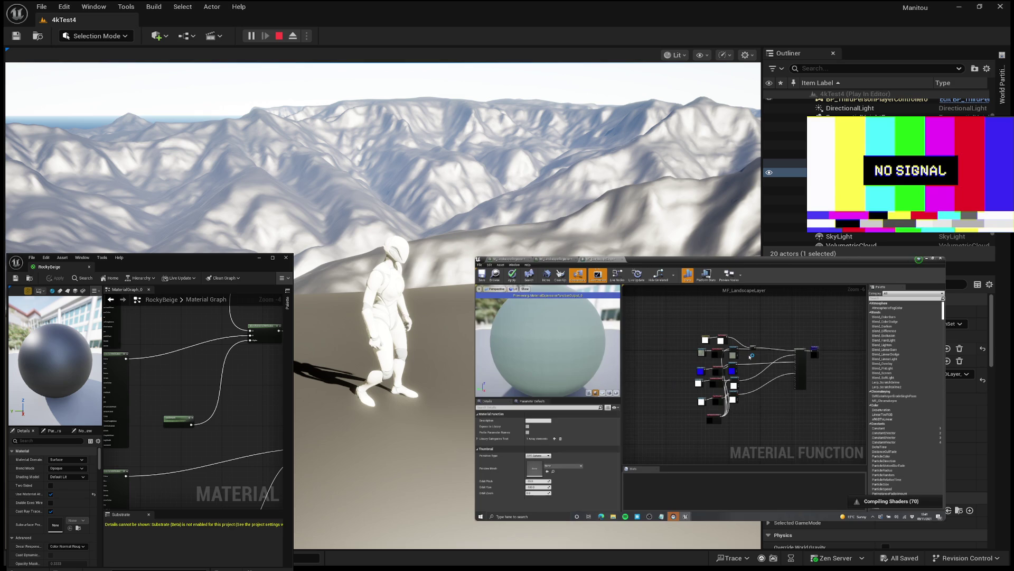
mouse_move(661, 387)
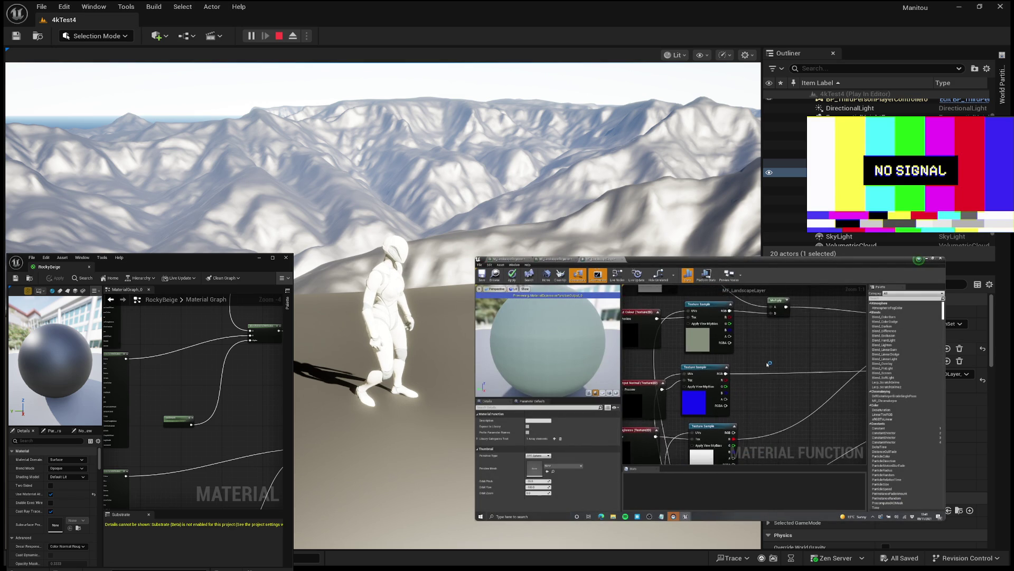
left_click(370, 158)
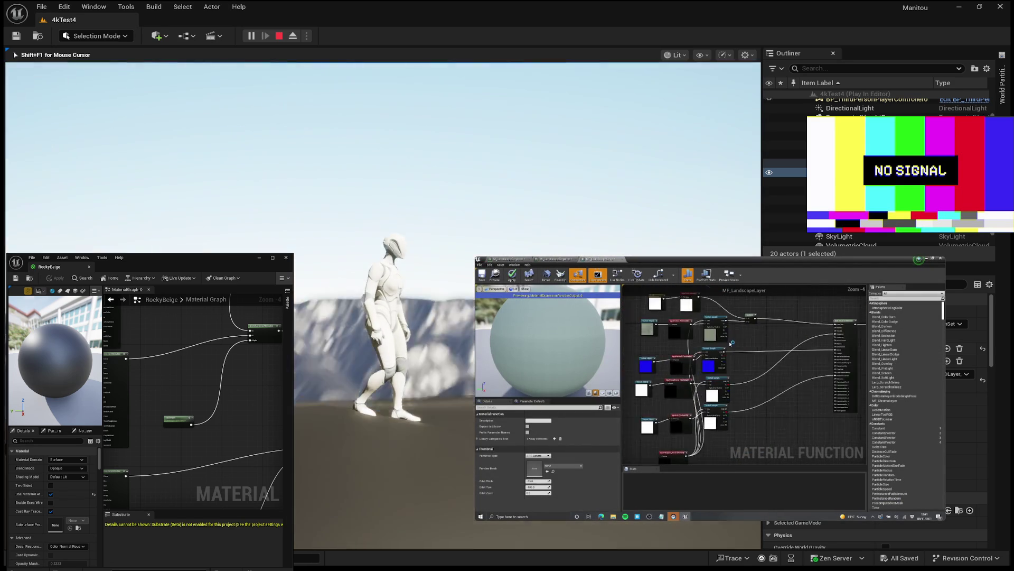
key("Escape")
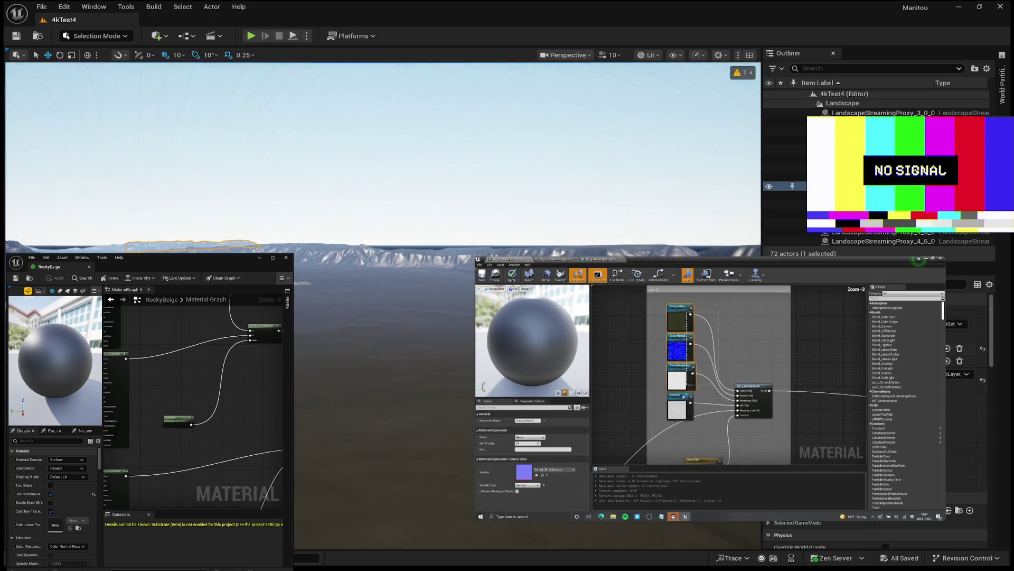
- Hide ExponentialHeightFog and the actors listed below it in the Outliner's visibility column
scroll(785, 105, "up", 5)
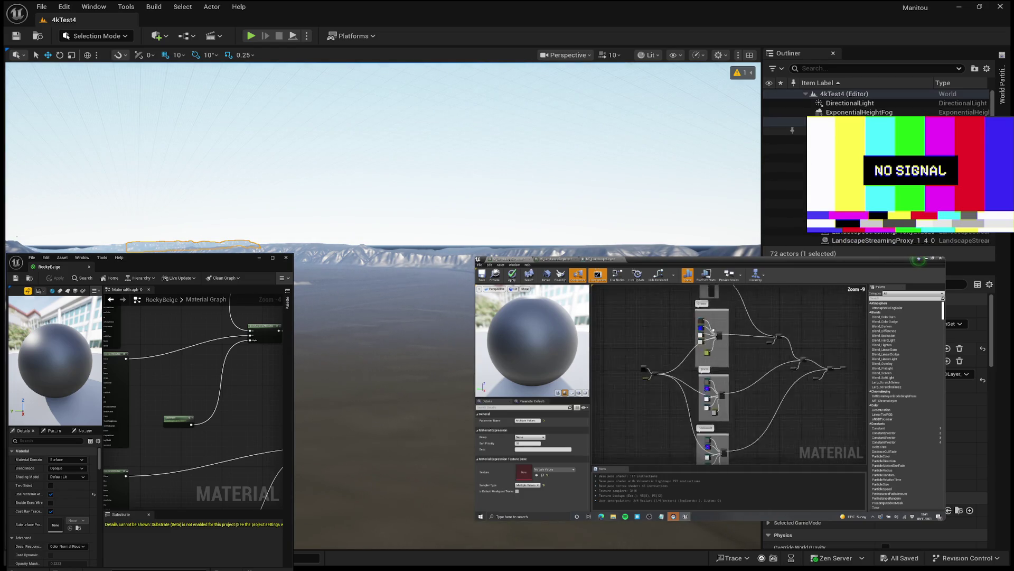
left_click(768, 112)
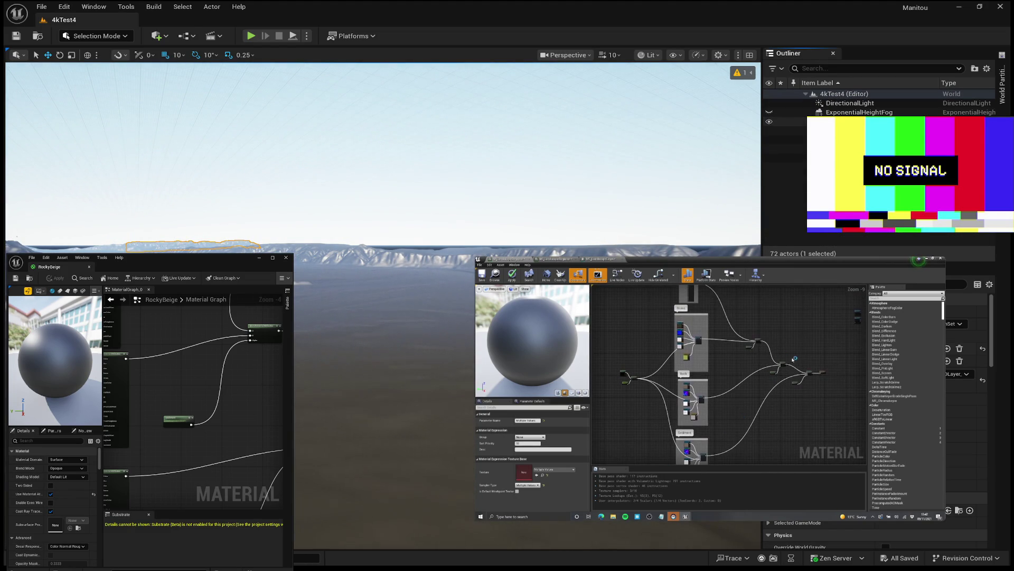
left_click_drag(769, 139, 769, 149)
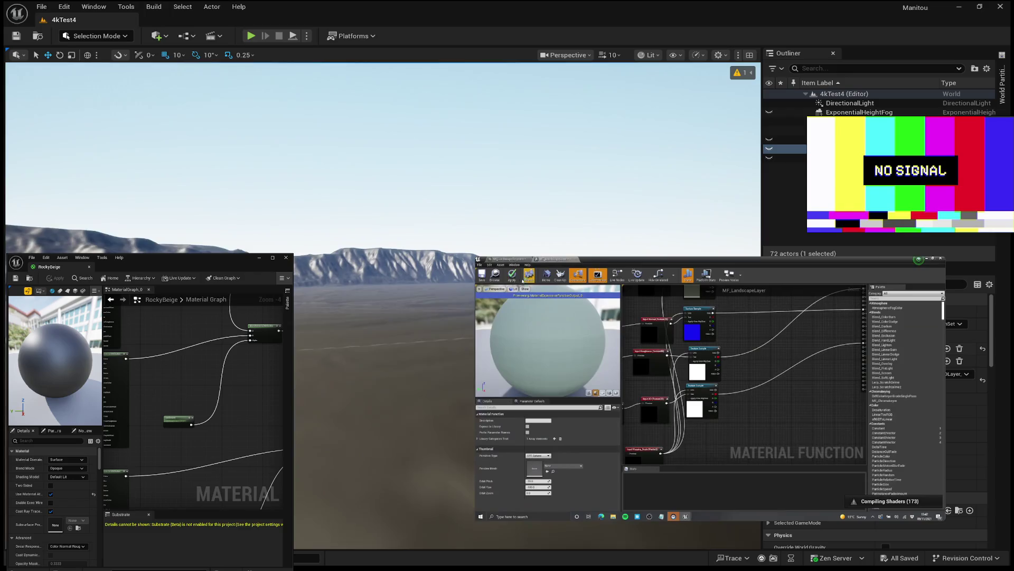
left_click(380, 370)
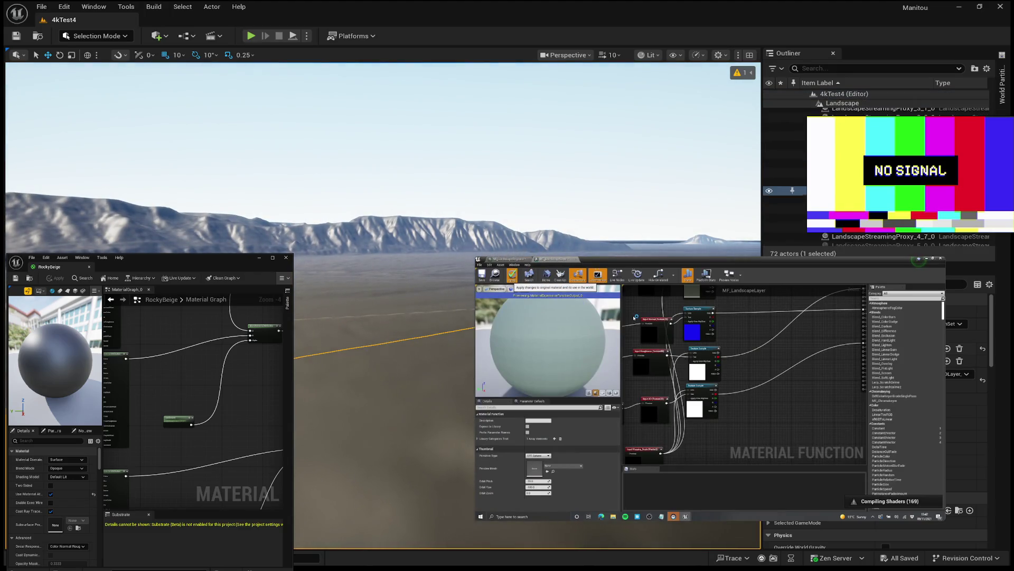
key("alt+p")
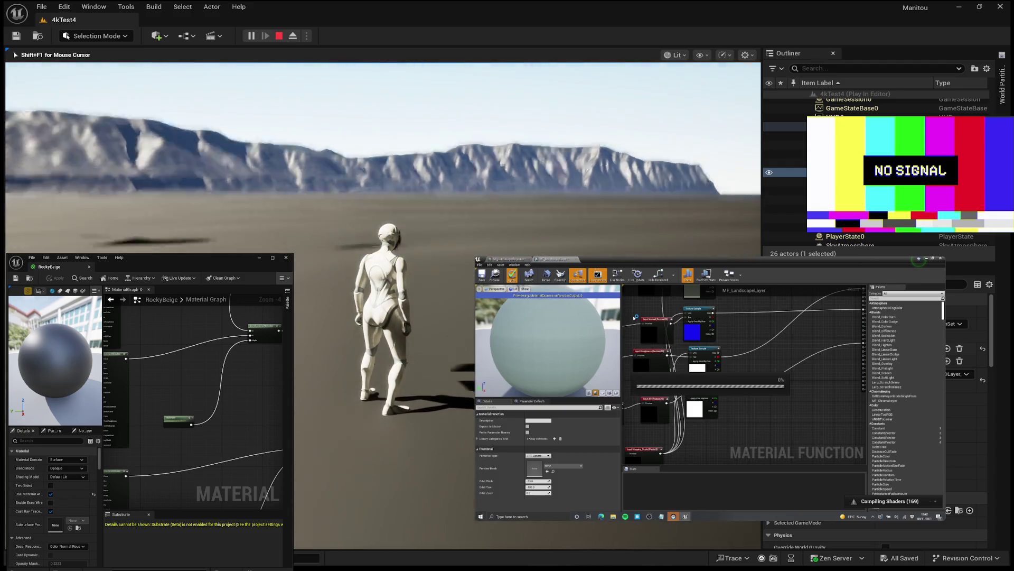
key("w")
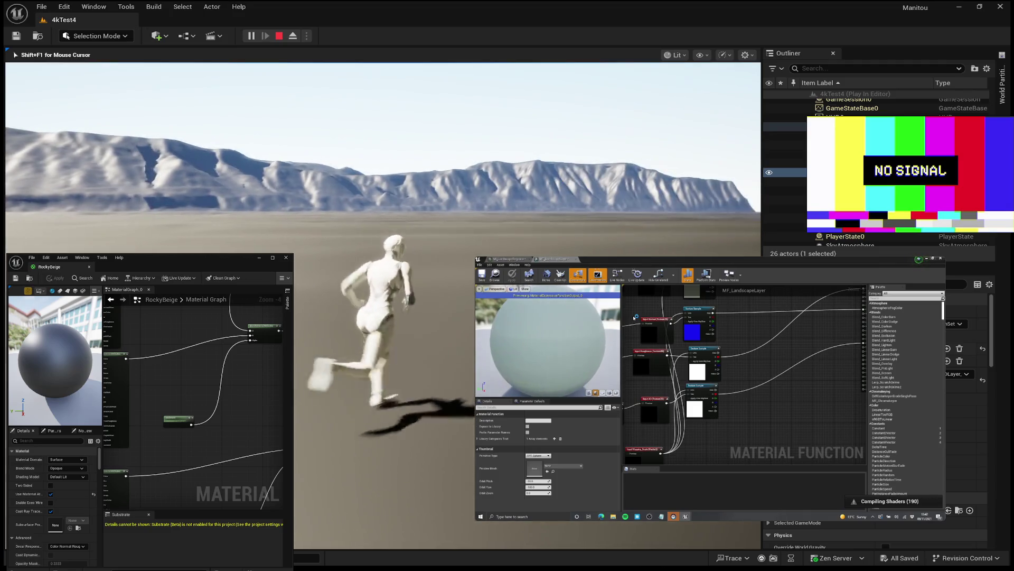
key("Escape")
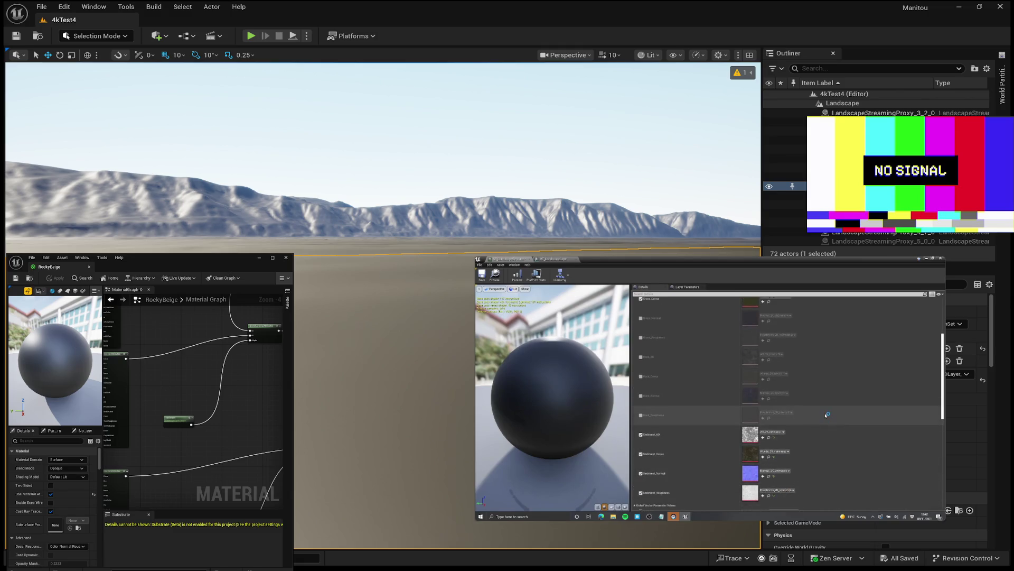
mouse_move(838, 415)
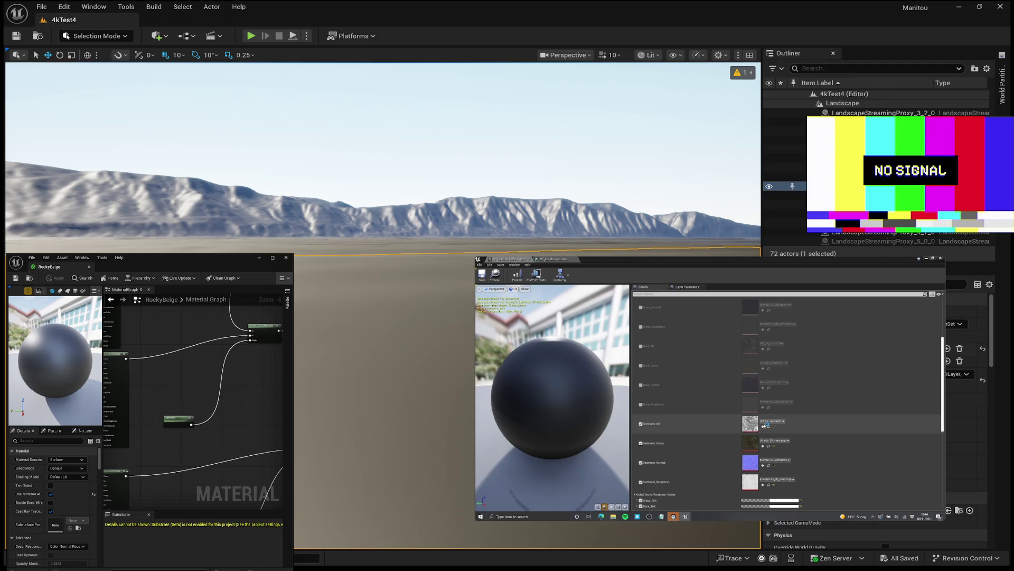
mouse_move(711, 388)
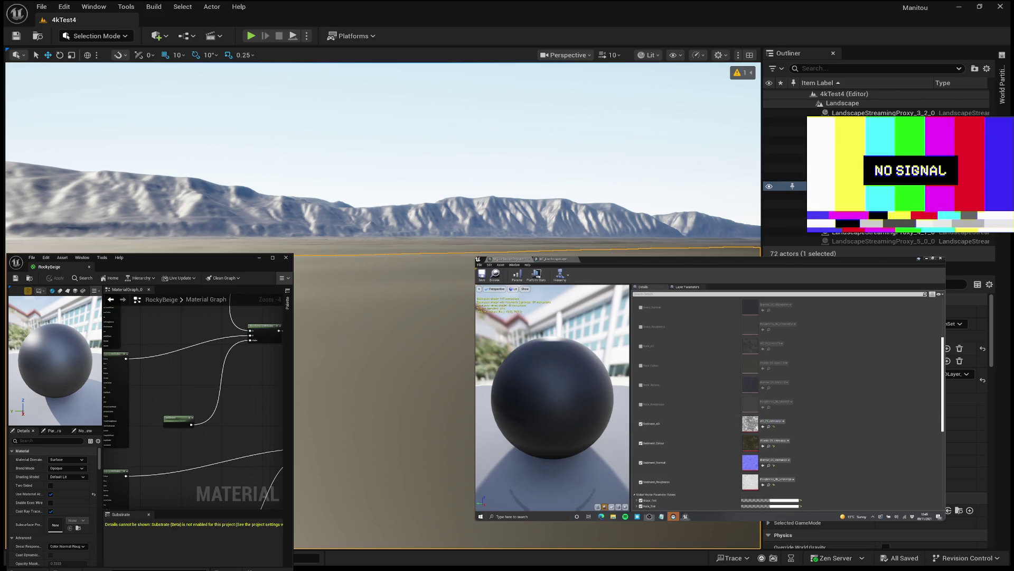
left_click(649, 516)
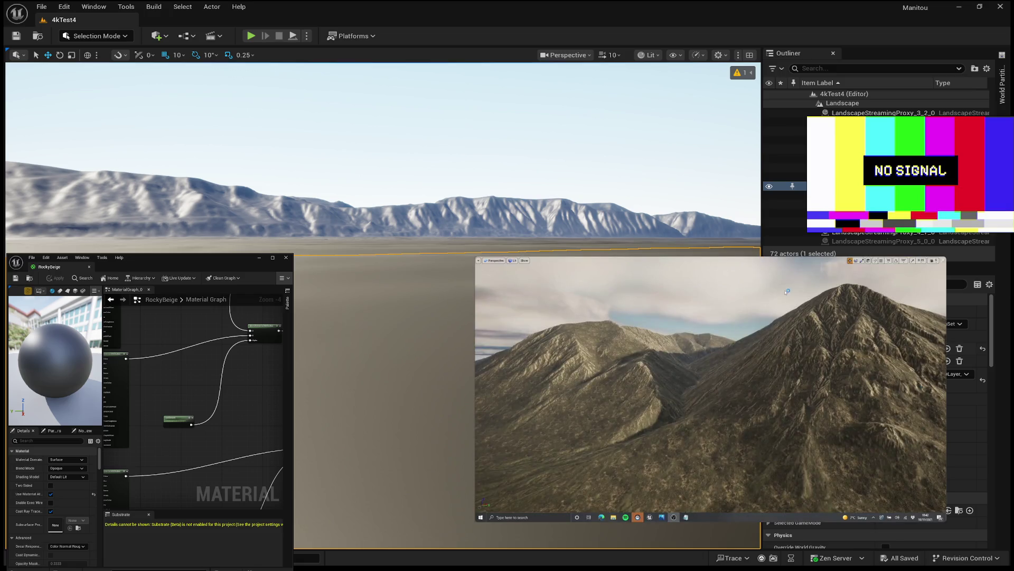
mouse_move(787, 290)
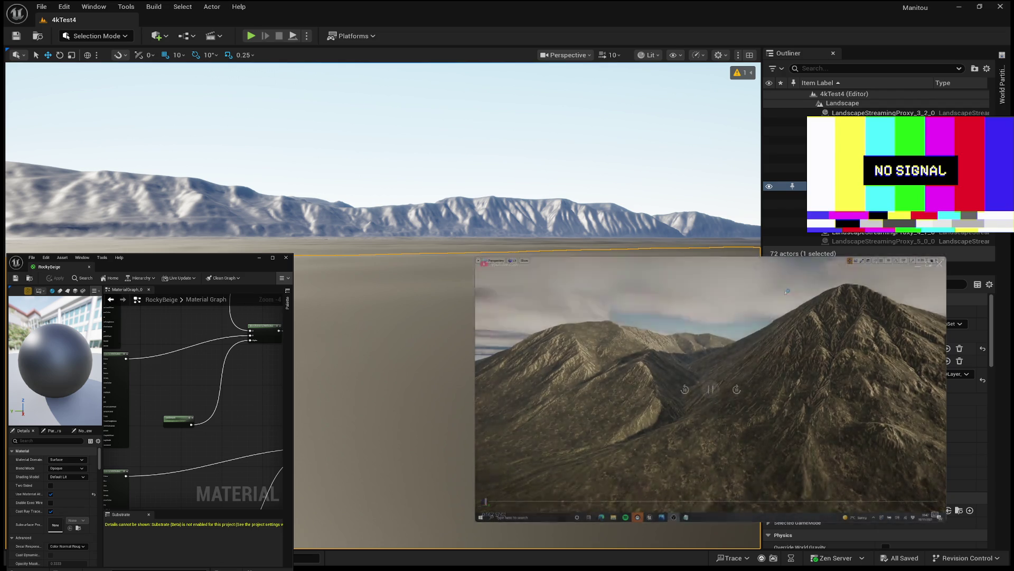
mouse_move(598, 328)
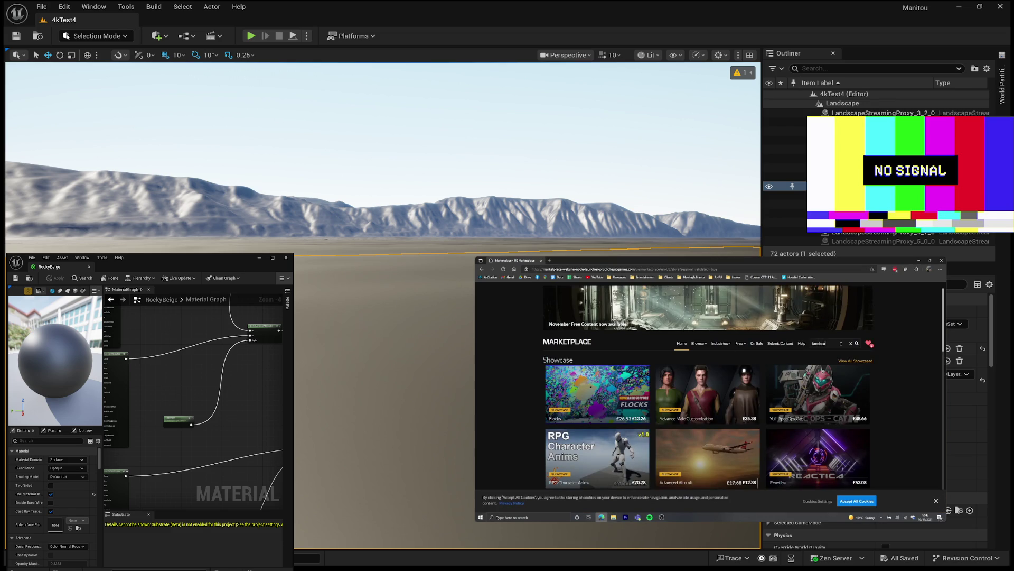
mouse_move(877, 467)
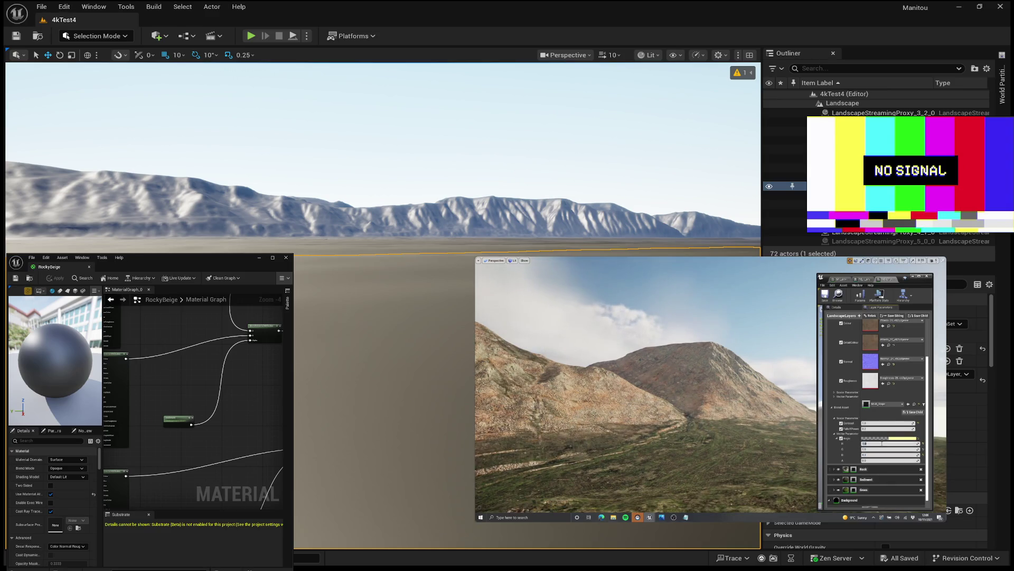
mouse_move(774, 423)
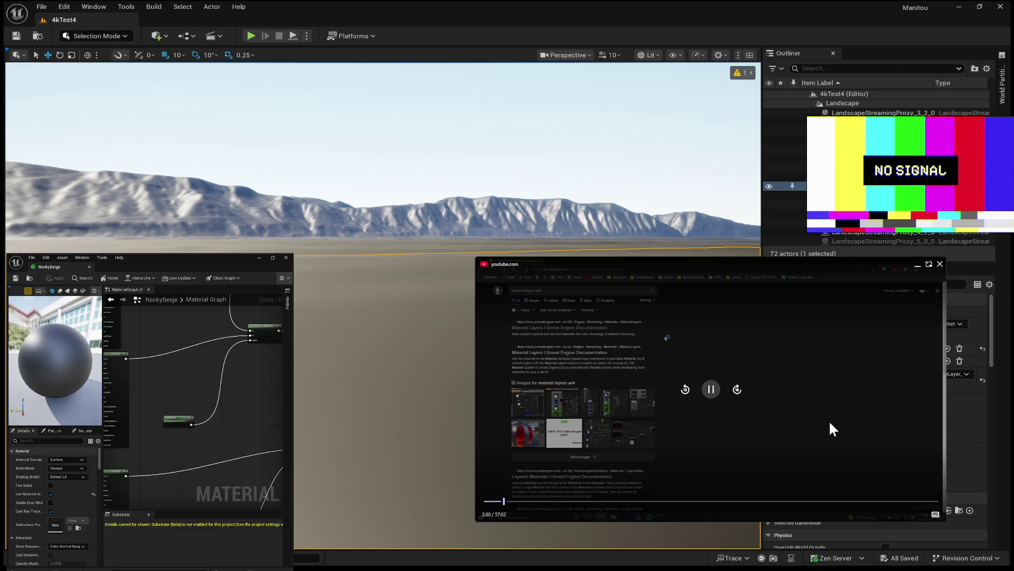
left_click(739, 385)
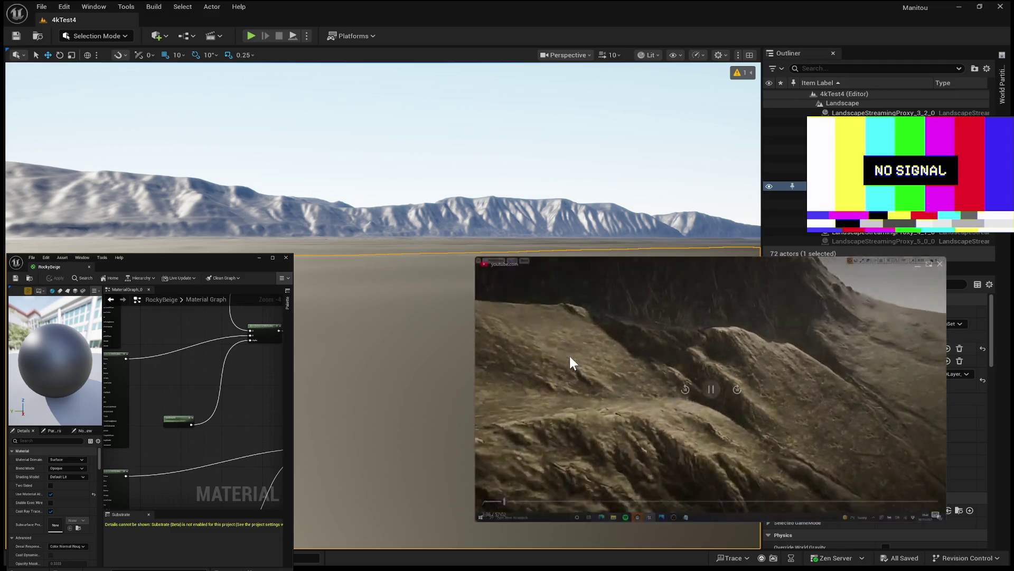
mouse_move(564, 358)
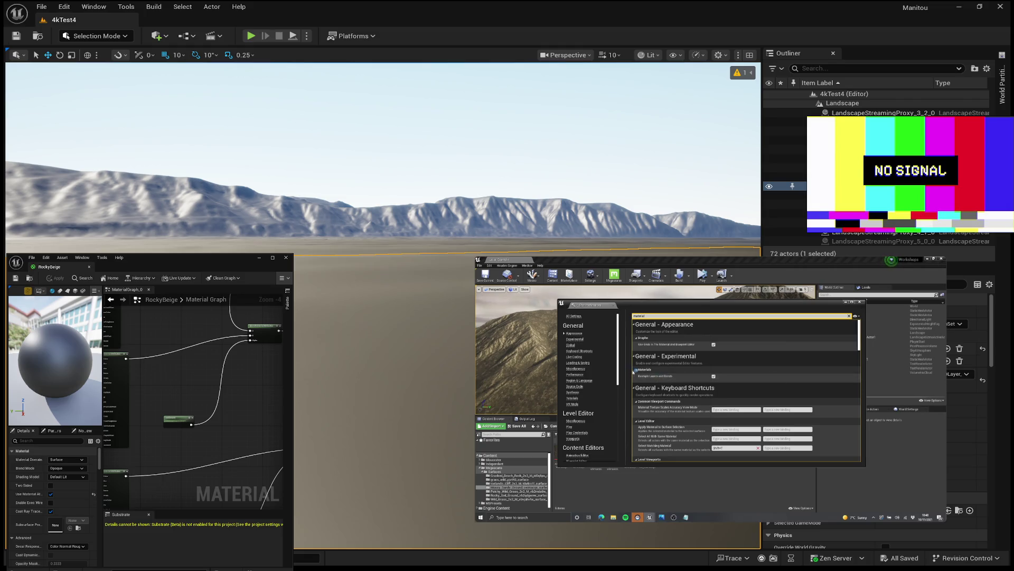
mouse_move(936, 283)
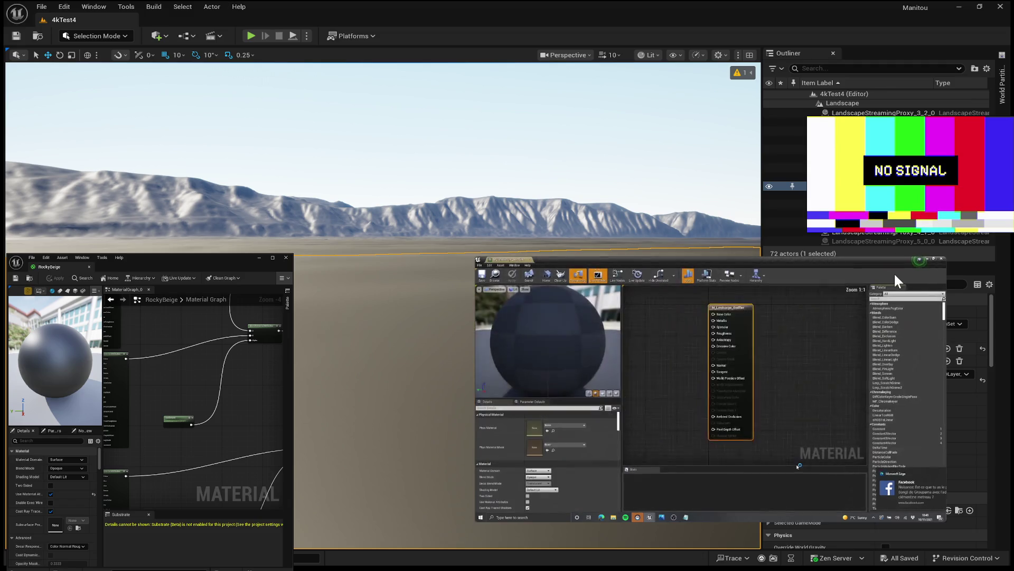
mouse_move(759, 323)
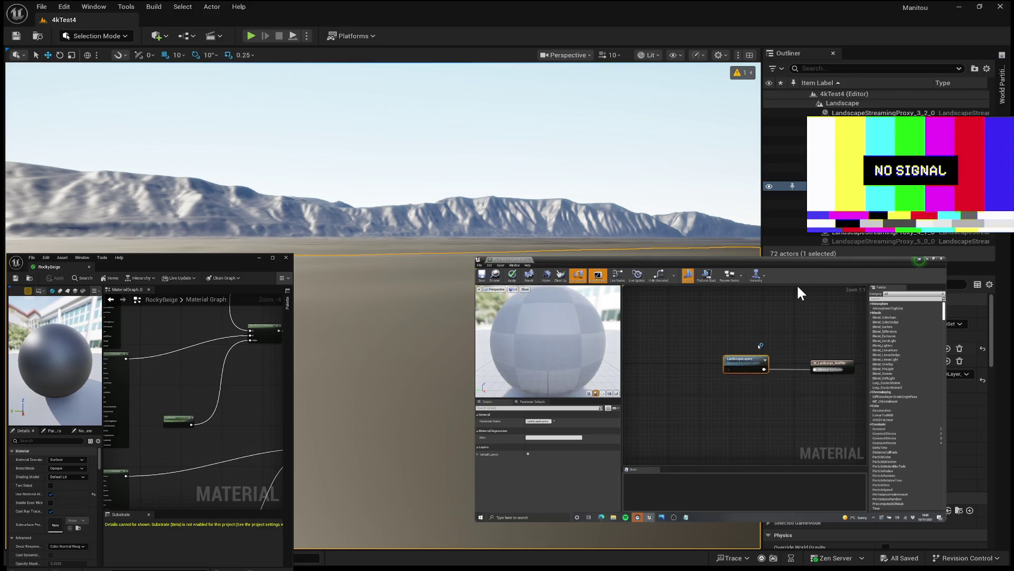
mouse_move(799, 282)
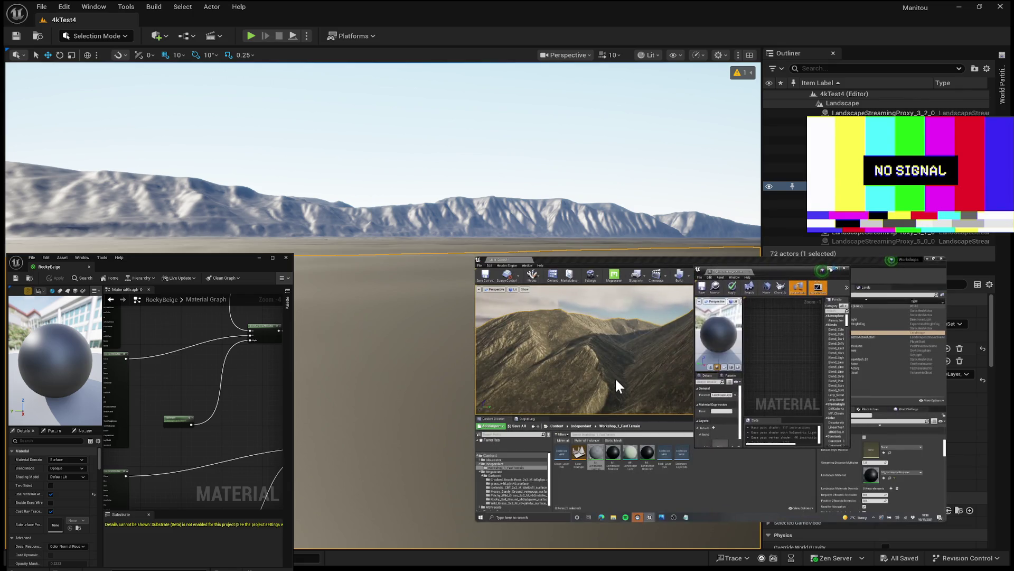
mouse_move(649, 352)
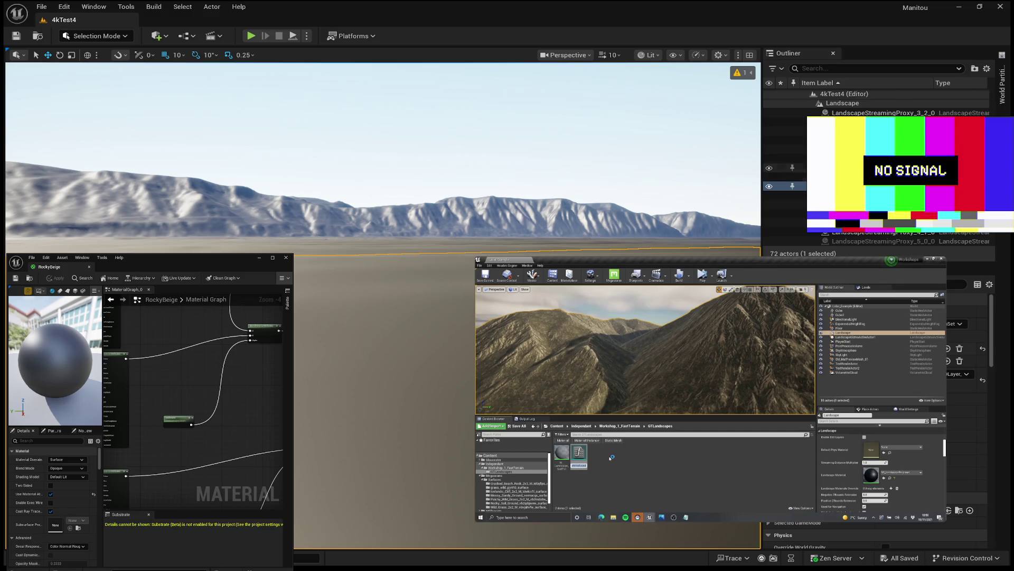
mouse_move(610, 412)
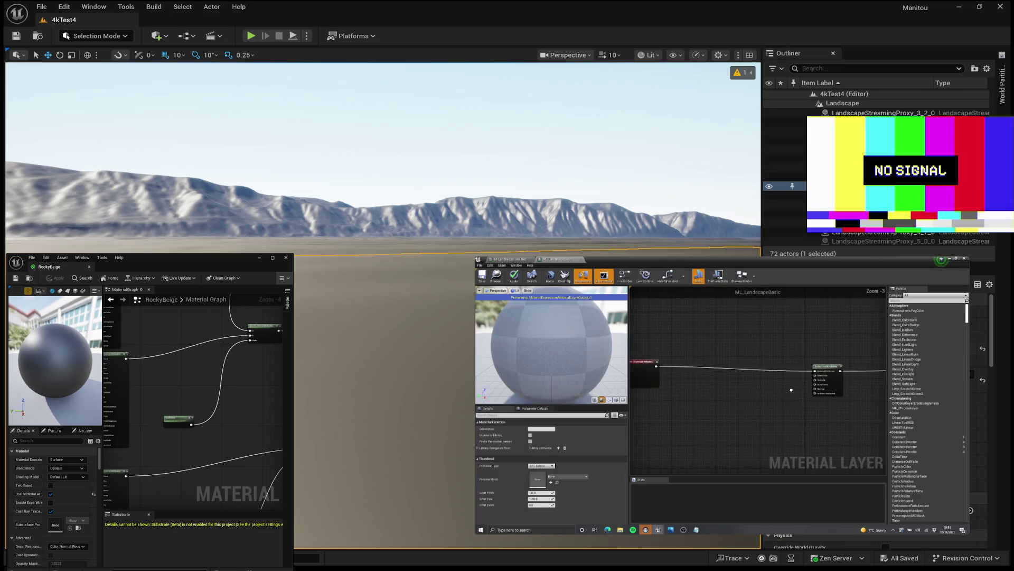
mouse_move(808, 407)
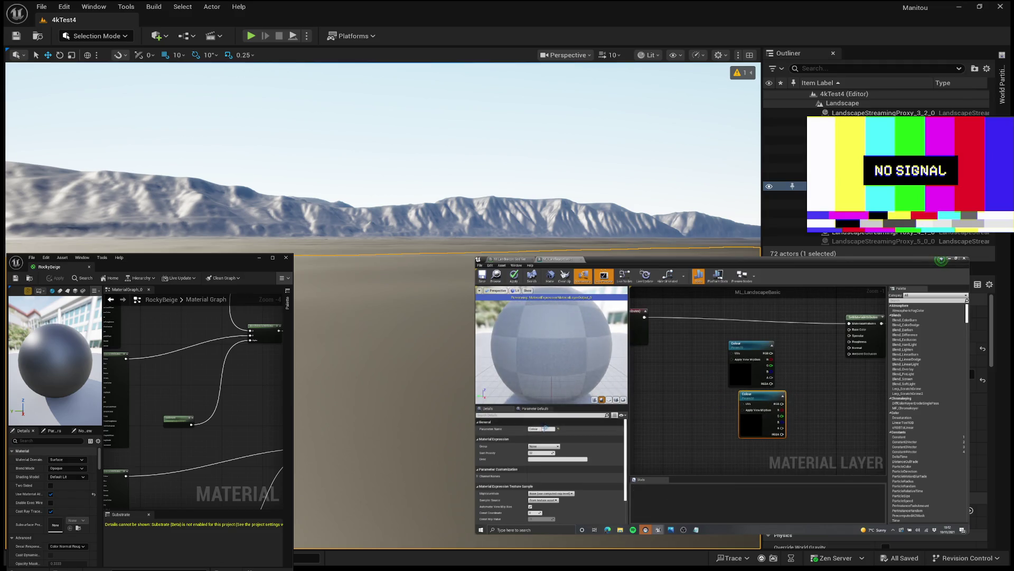
mouse_move(584, 424)
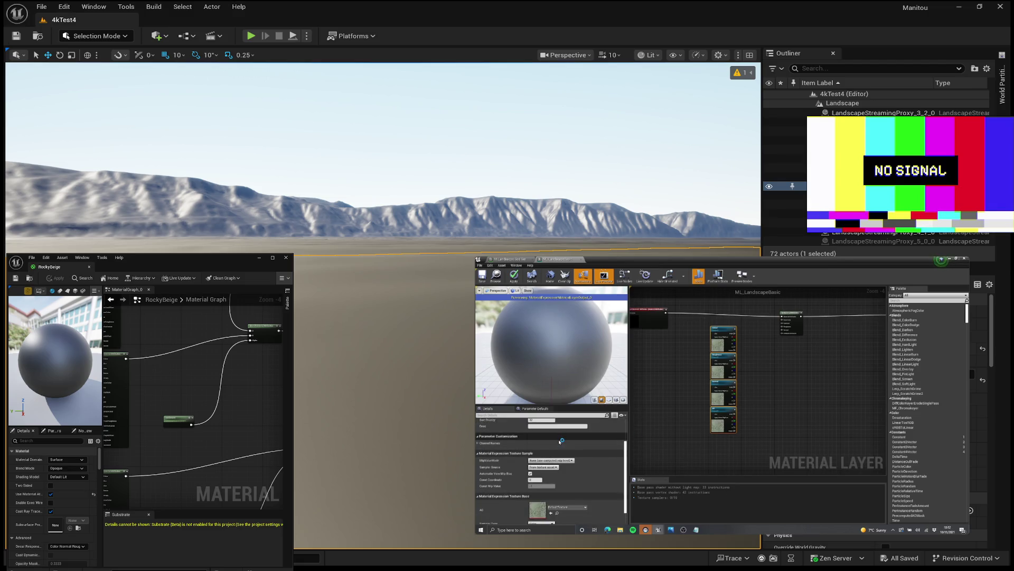
left_click(552, 468)
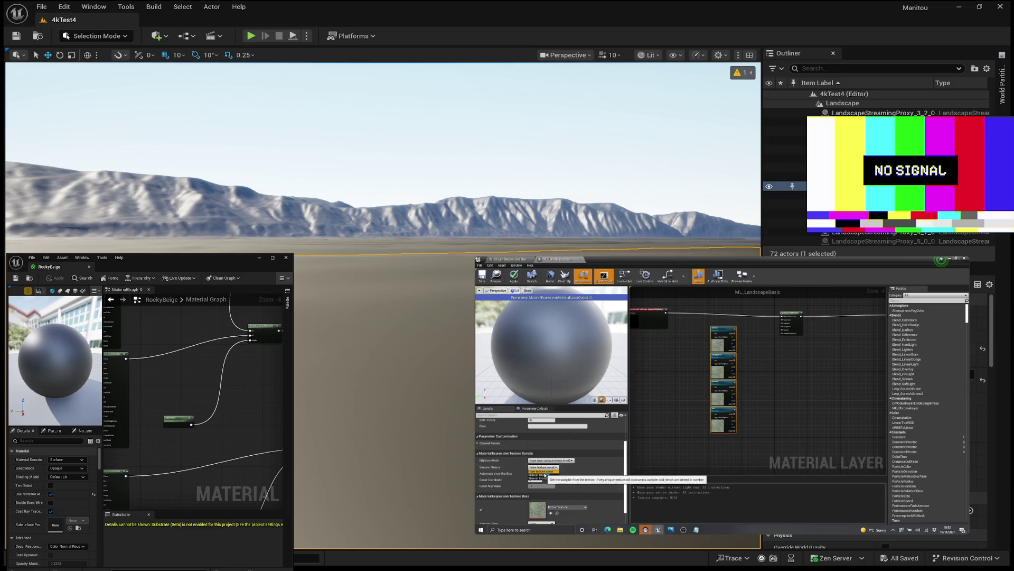
left_click(538, 474)
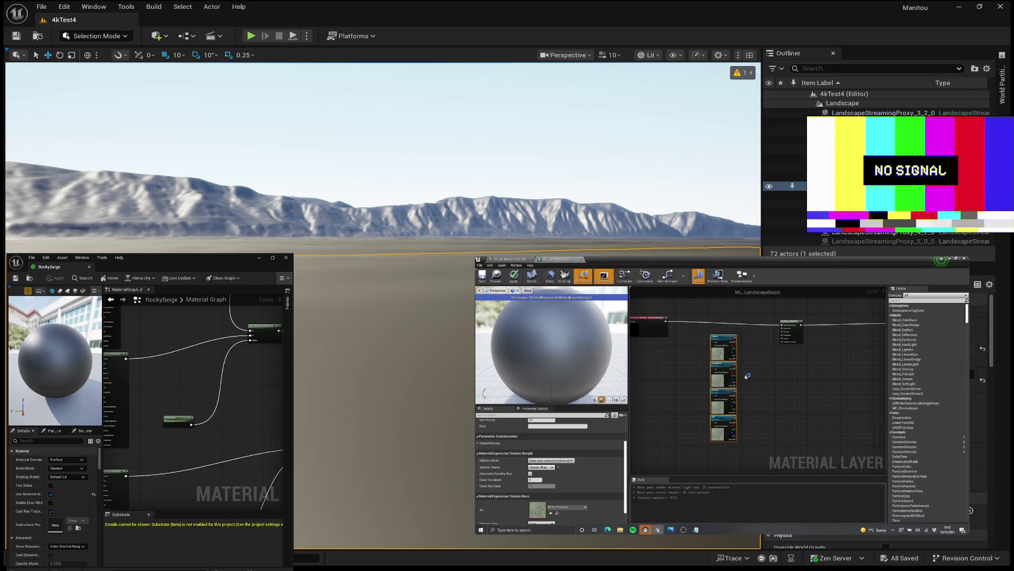
mouse_move(771, 369)
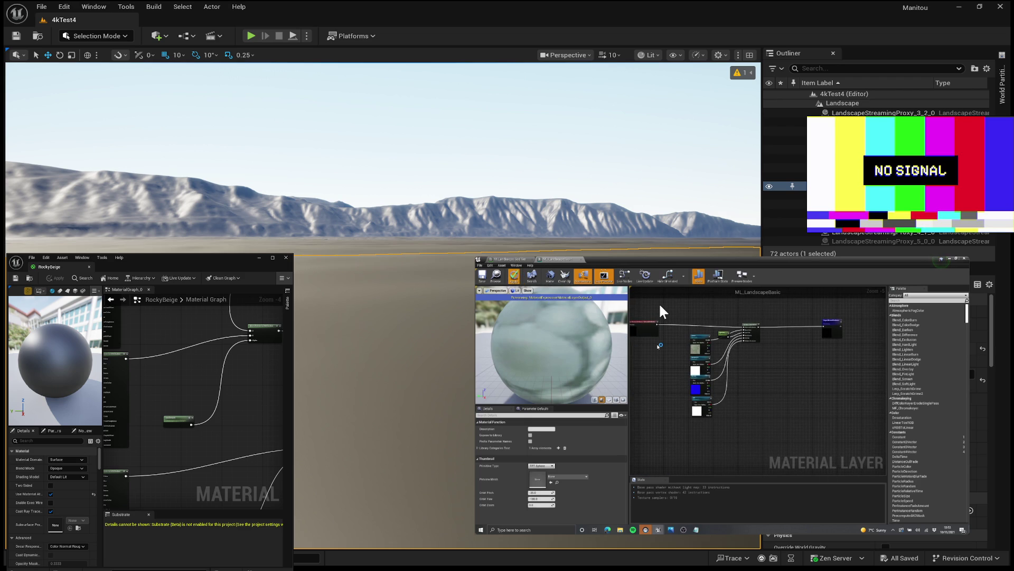
mouse_move(565, 281)
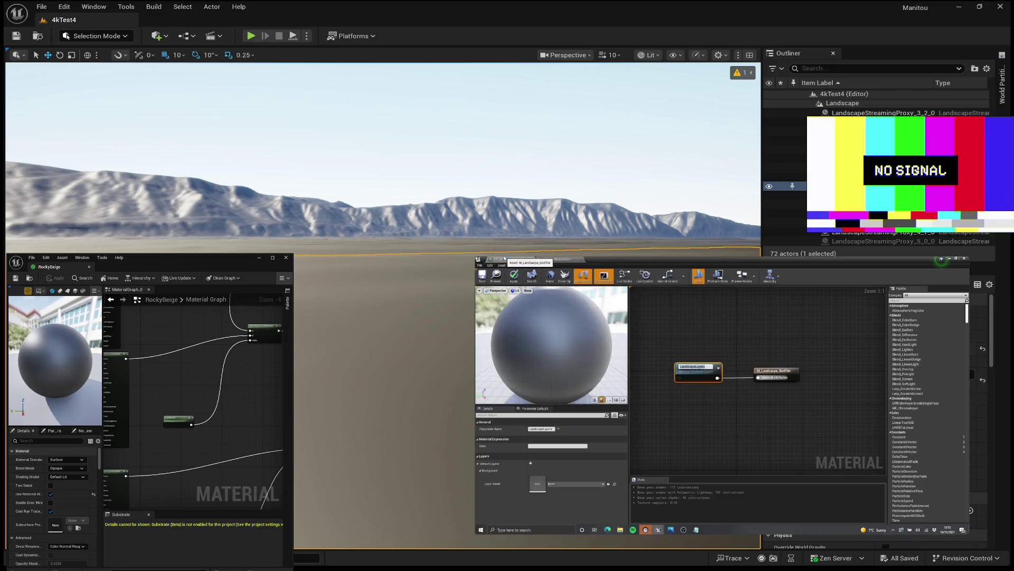
mouse_move(547, 298)
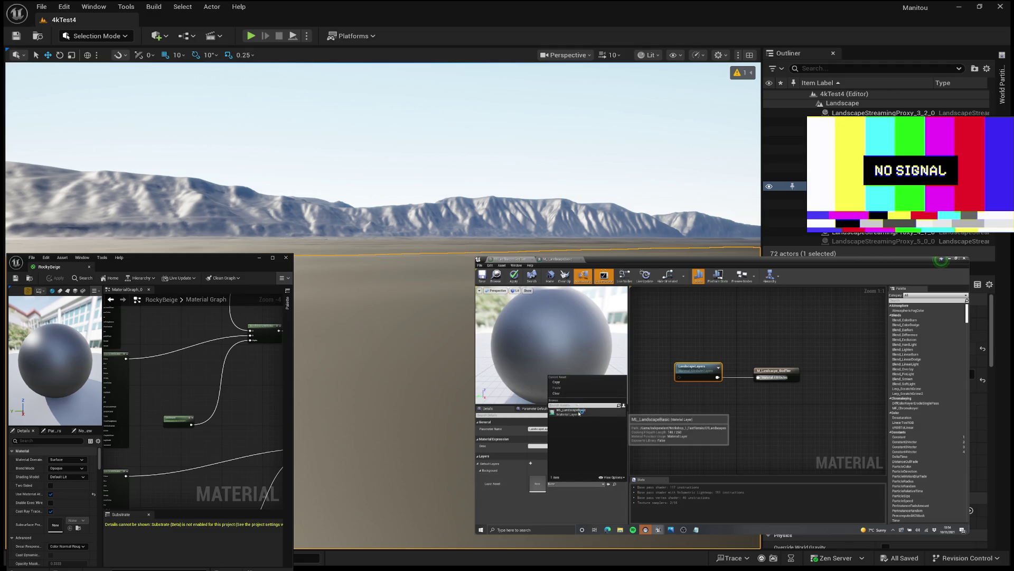
mouse_move(857, 283)
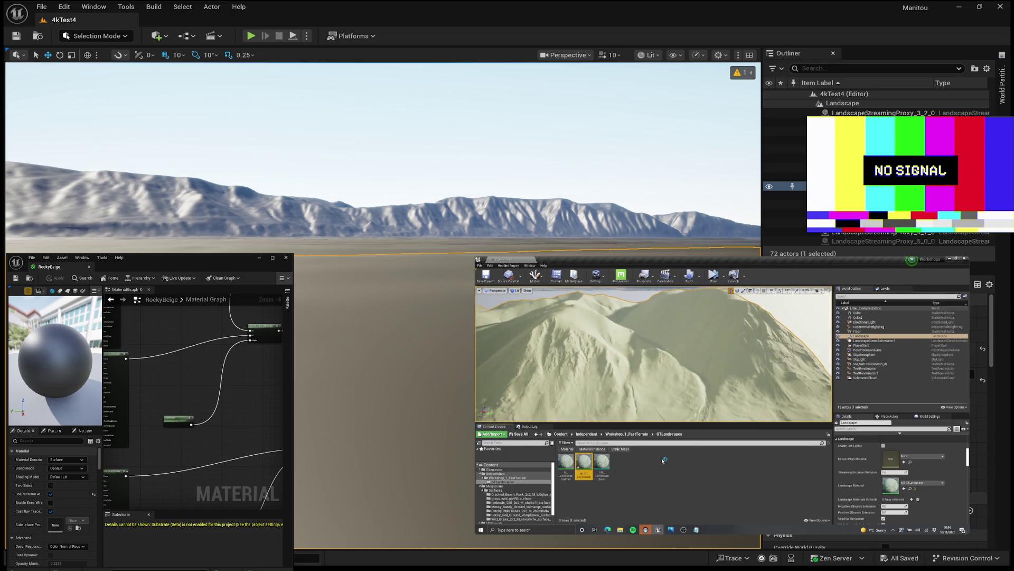
- Add a new layer to the material instance's Layer Parameters stack
mouse_move(722, 396)
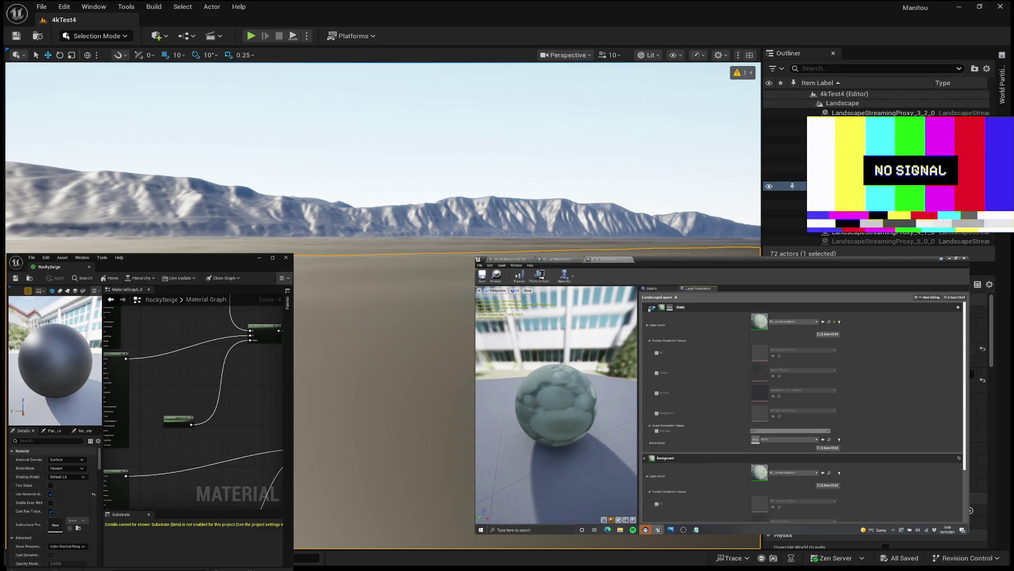
left_click(677, 297)
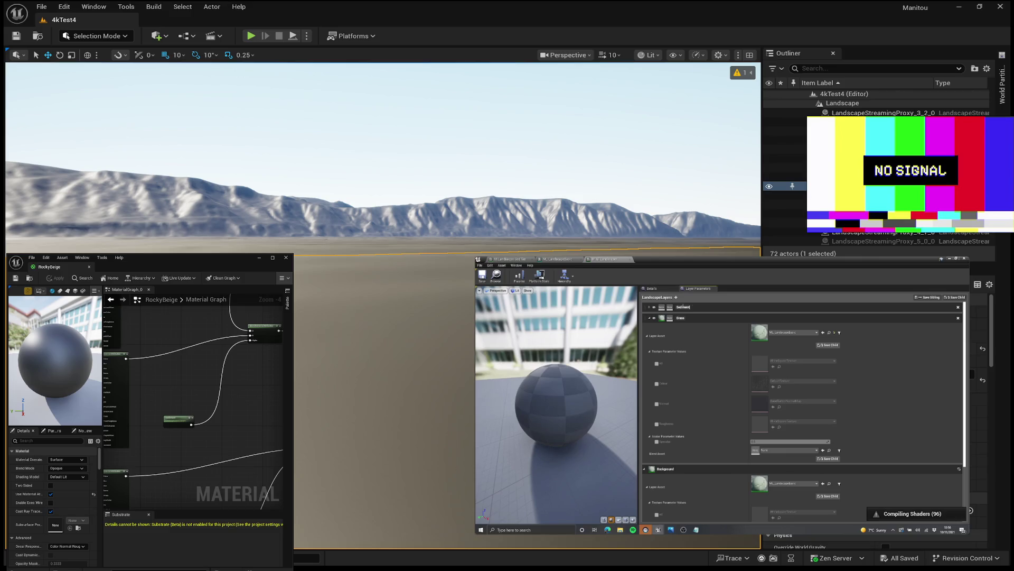
- Add another layer above Sediment and rename it Rock
left_click(677, 297)
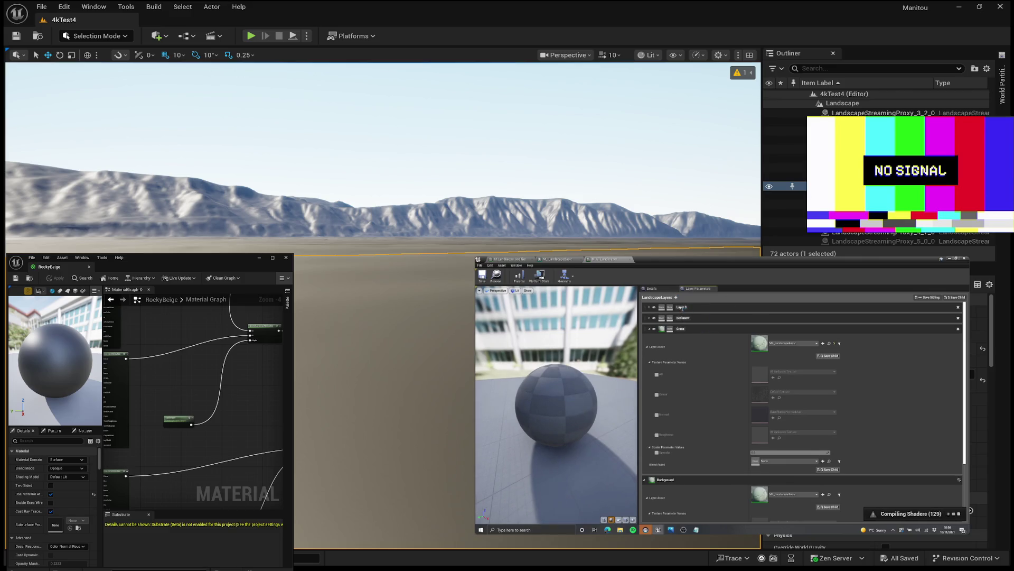
double_click(681, 307)
type("Rock")
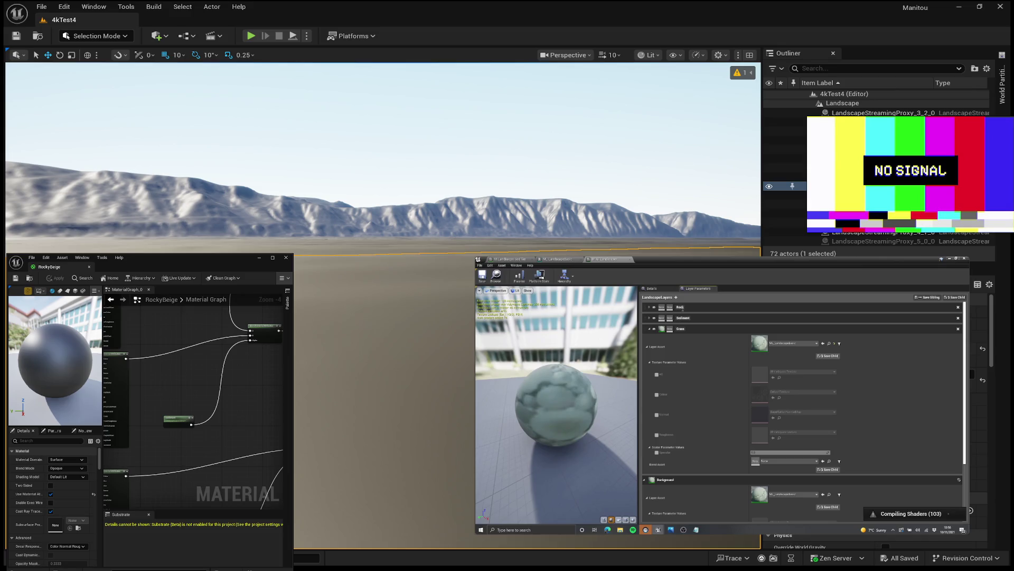
key("Return")
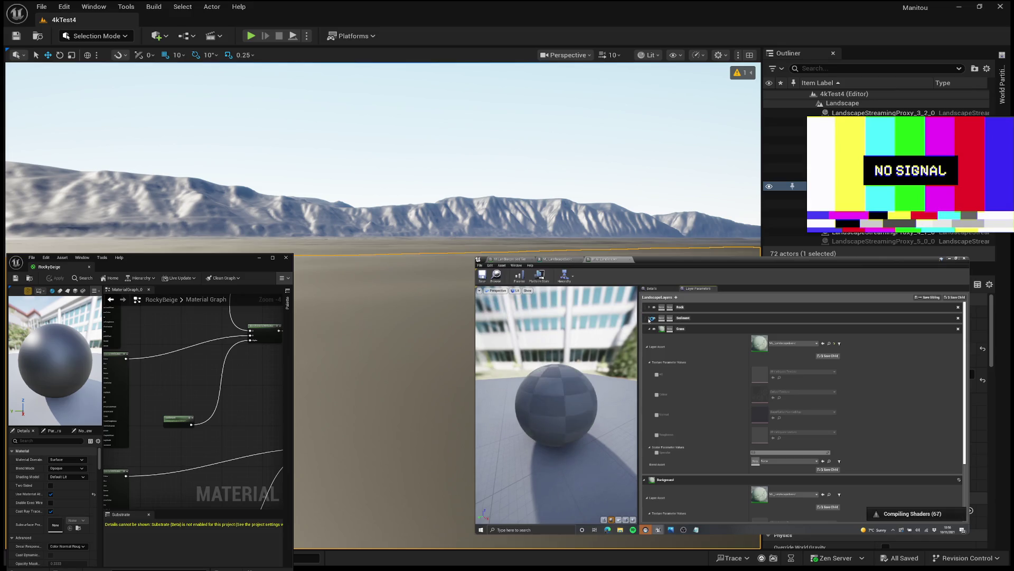
- Assign the landscape material layer asset to both the Sediment and Rock layers
left_click(650, 318)
left_click(793, 332)
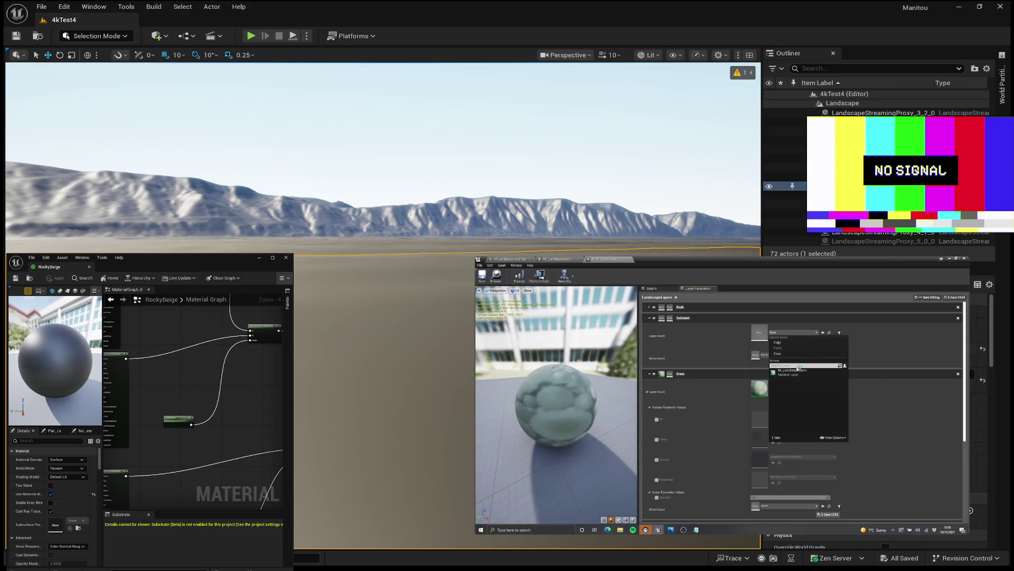
left_click(789, 372)
left_click(650, 307)
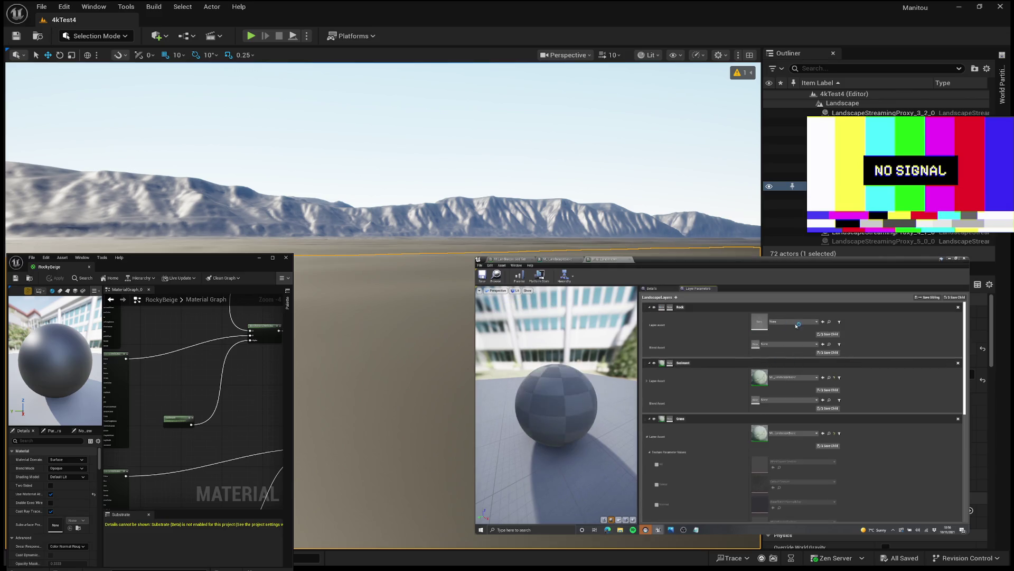
left_click(796, 321)
left_click(799, 363)
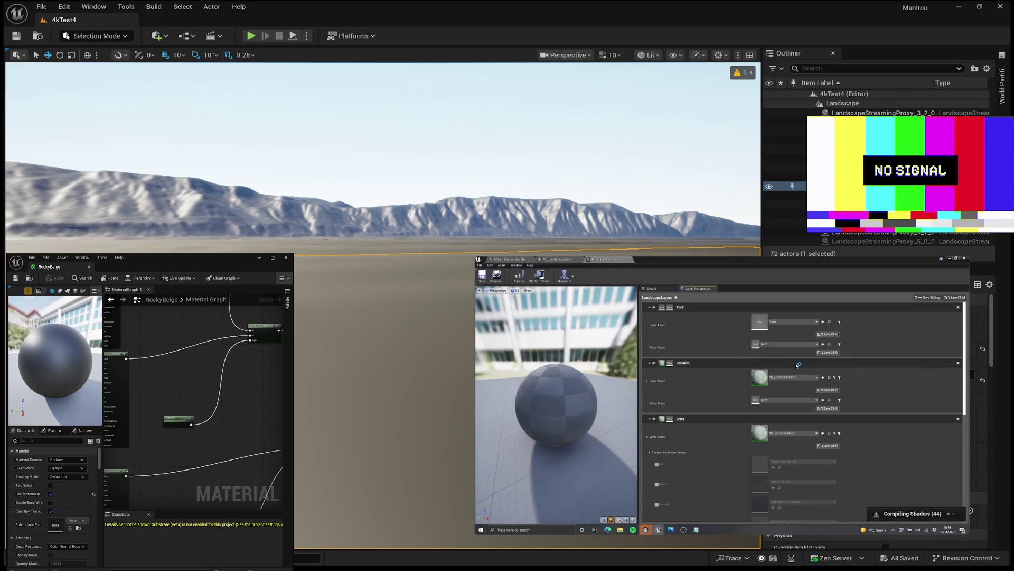
- Collapse the Sediment, Rock and Background layers and hide Grass's layer asset parameters
scroll(761, 370, "down", 2)
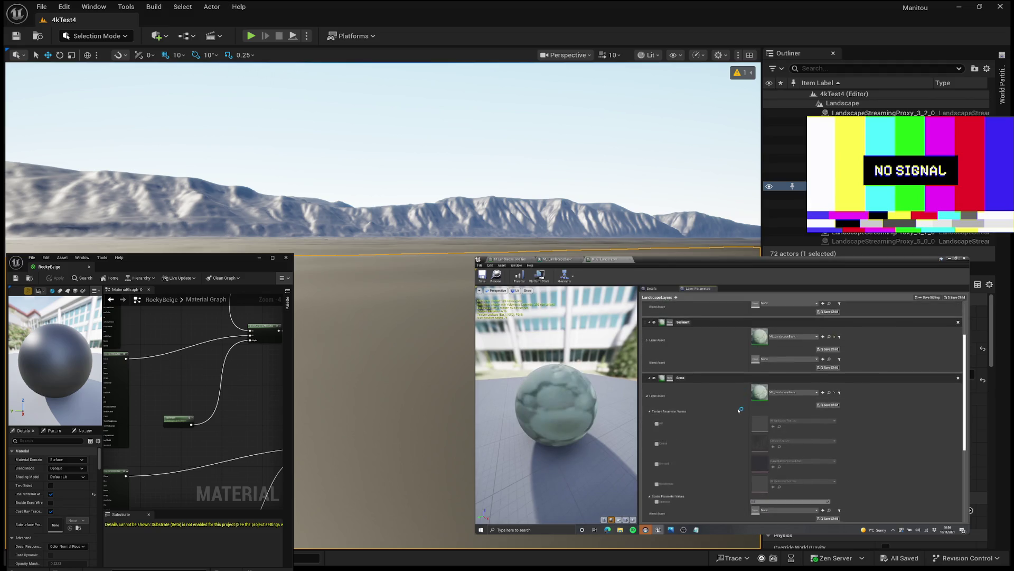
left_click(651, 346)
left_click(649, 390)
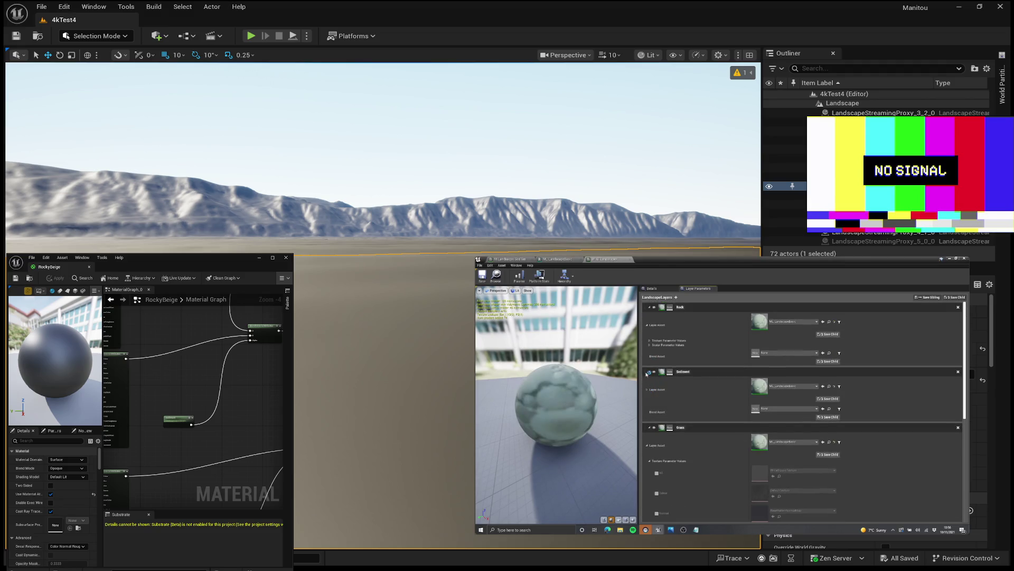
left_click(649, 371)
left_click(653, 309)
scroll(694, 347, "down", 3)
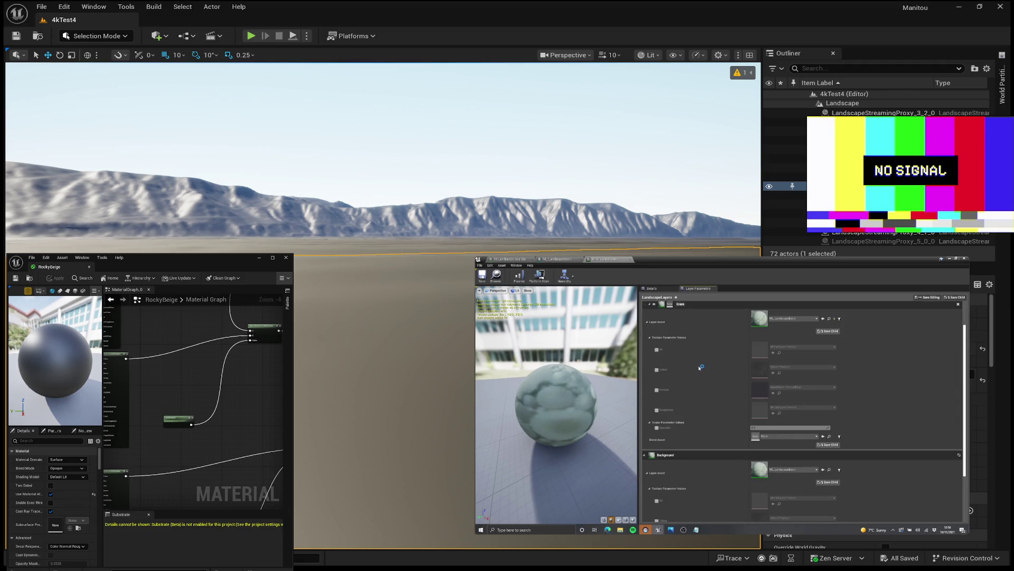
left_click(645, 416)
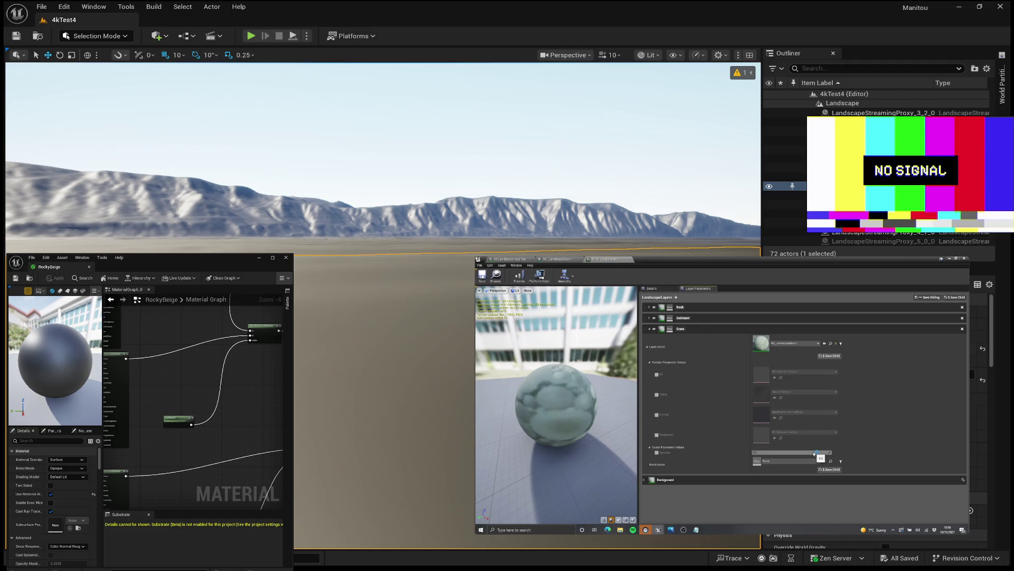
left_click(648, 347)
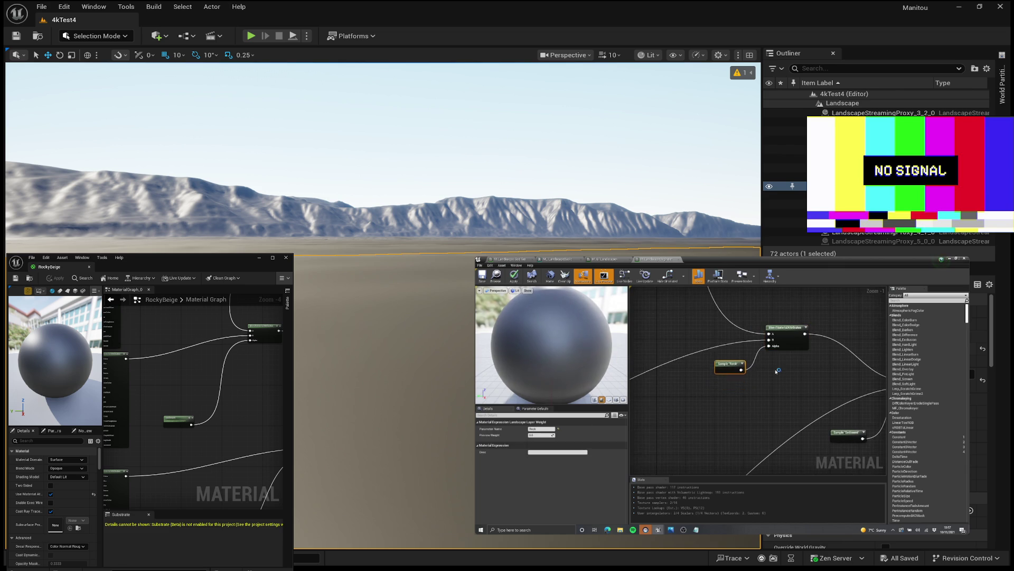
- Bring the YouTube tutorial back into view to continue following it
mouse_move(722, 395)
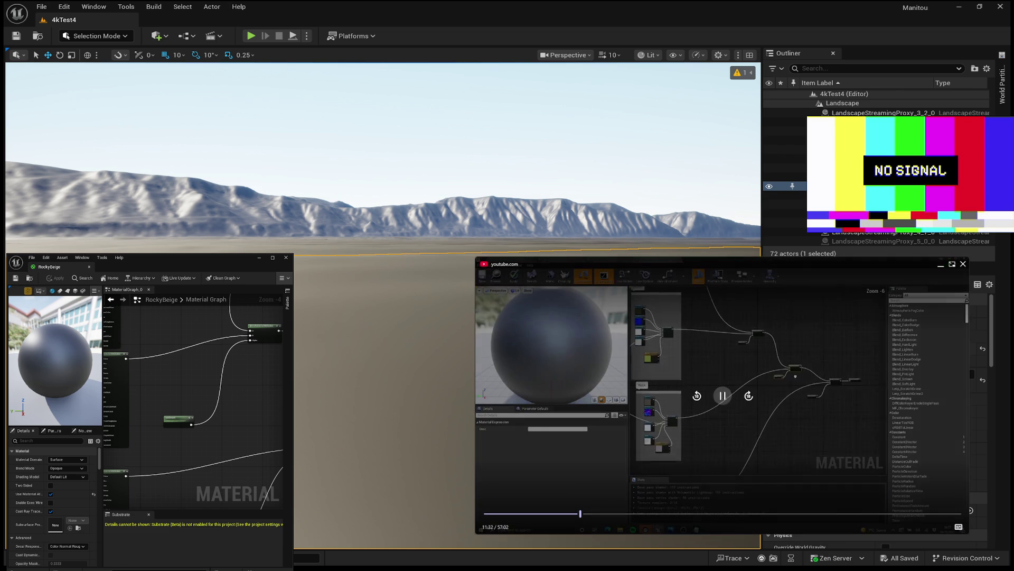
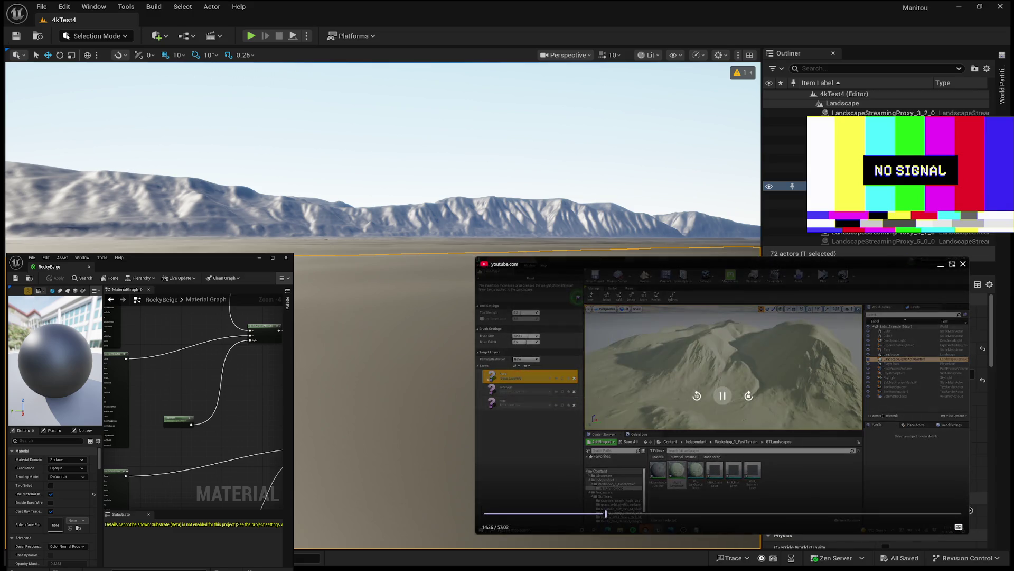
- Pause the tutorial at 14:37 on the landscape paint layers, then resume playback
left_click(725, 395)
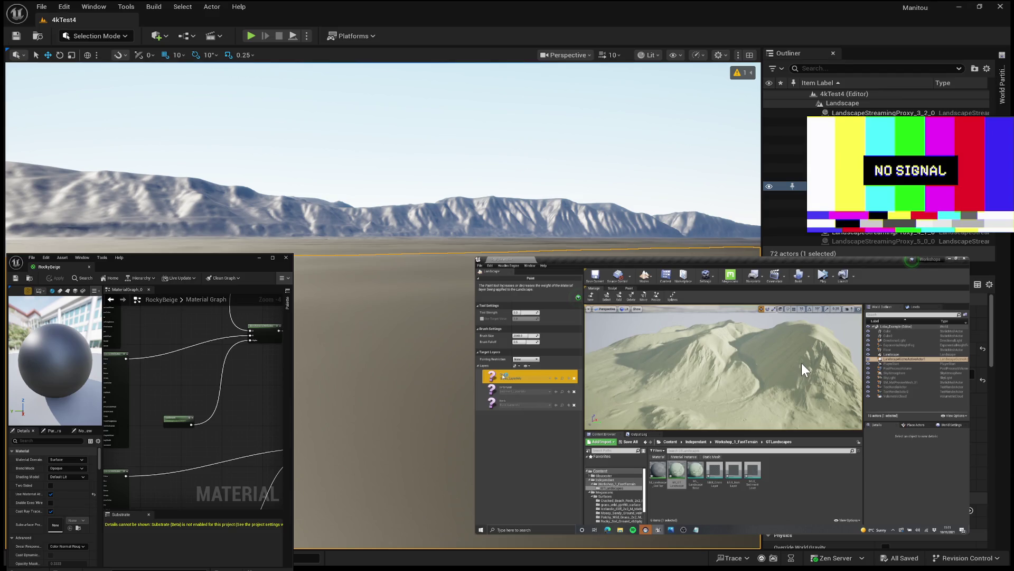
left_click(722, 395)
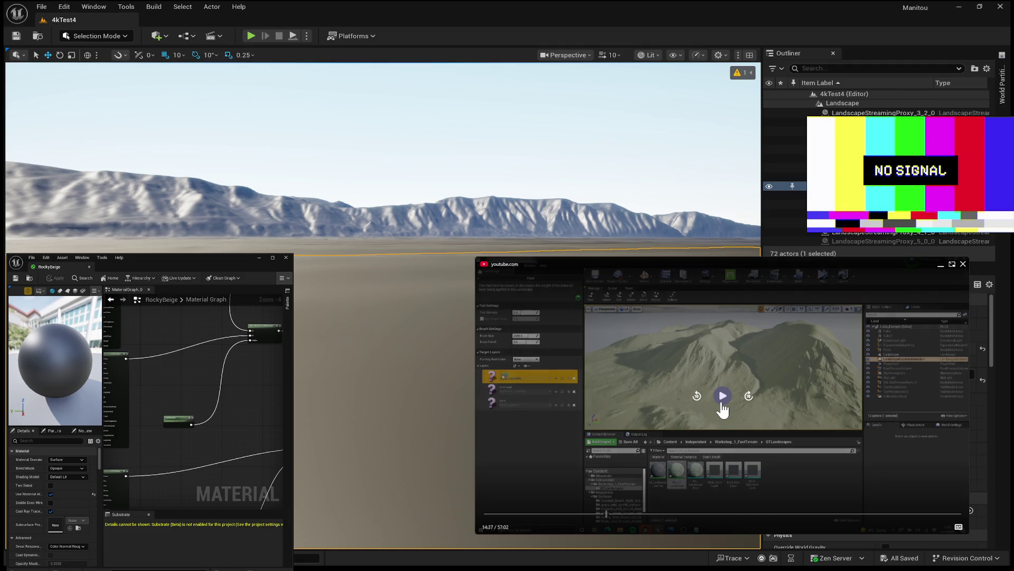
left_click(722, 396)
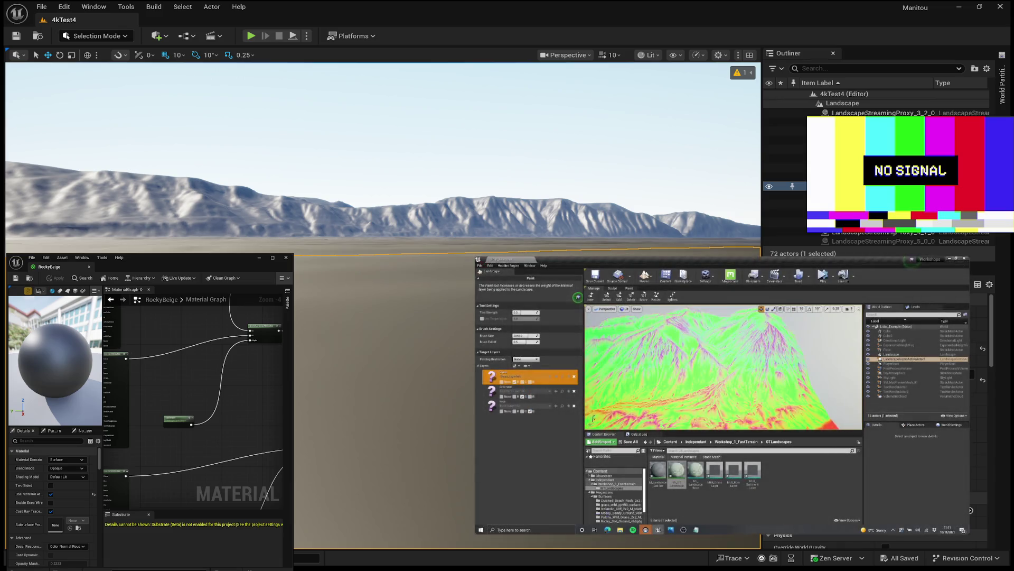
- Let the tutorial play to 15:44 and pause on the Landscape Layer Weight material graph
mouse_move(773, 401)
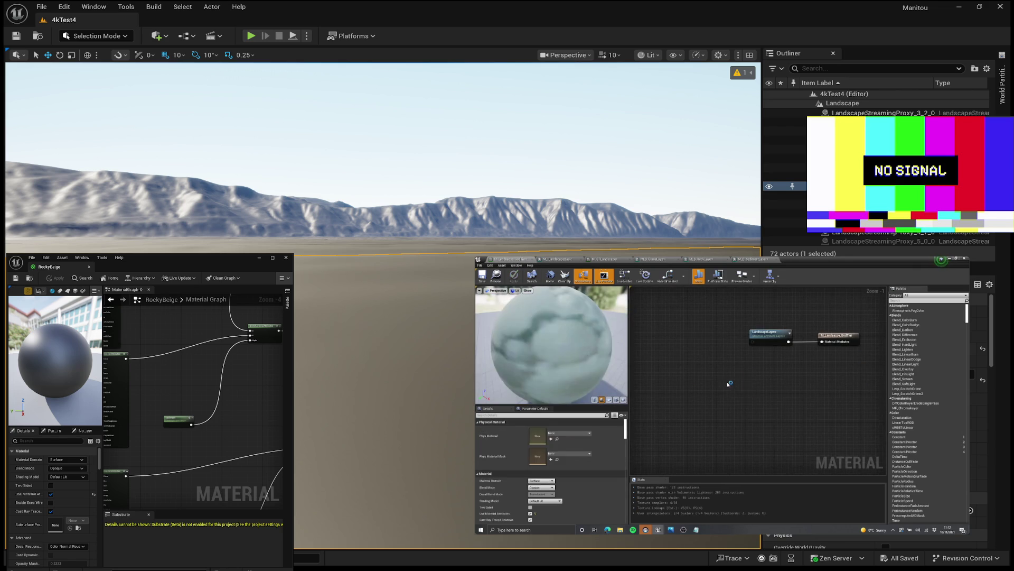
left_click(722, 397)
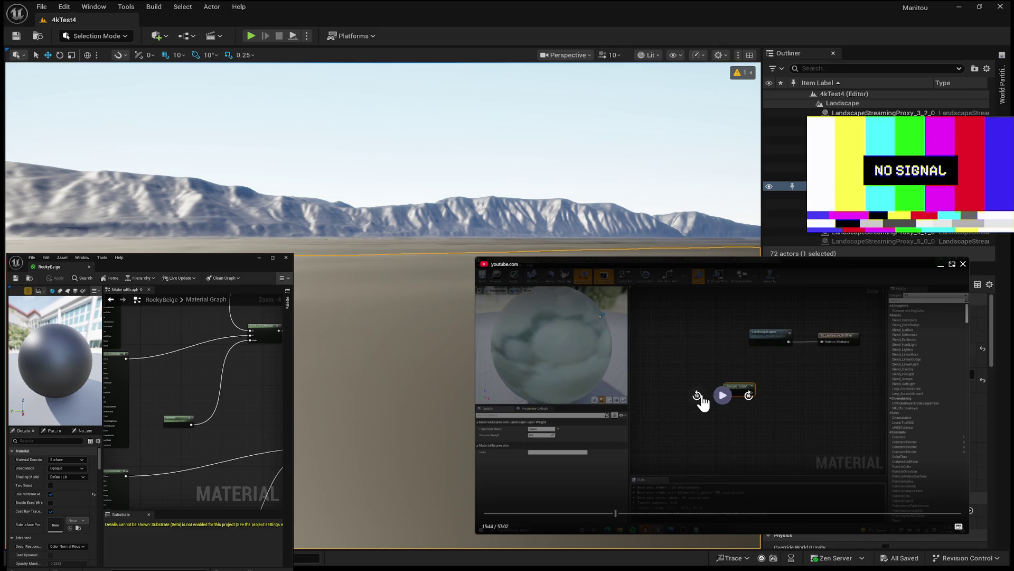
- Resume the tutorial so it adds three small nodes beside the layer blend
left_click(720, 401)
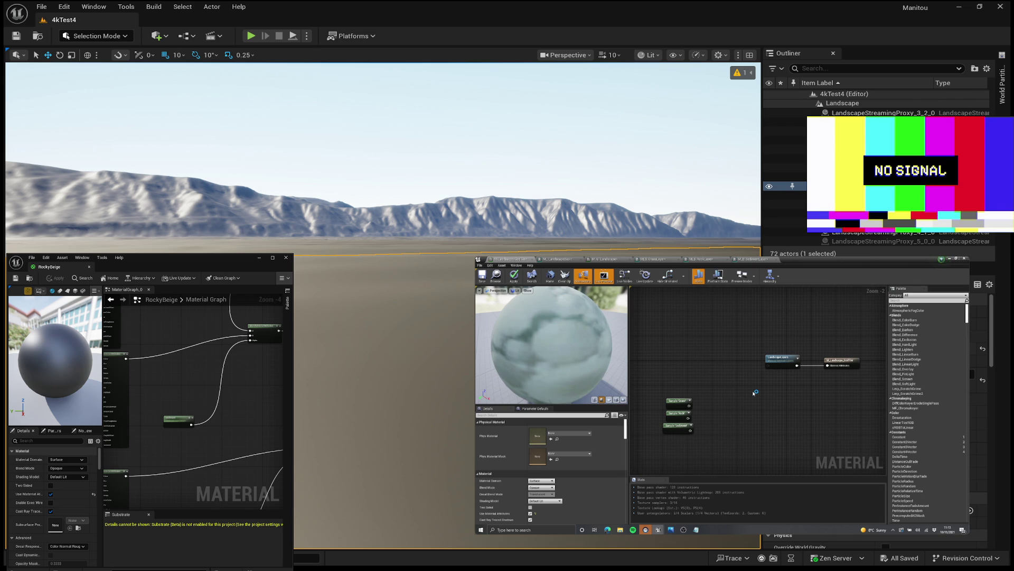
- Let the tutorial run until ML_LandscapeBasic shows its wired Output Material Attributes node
mouse_move(867, 298)
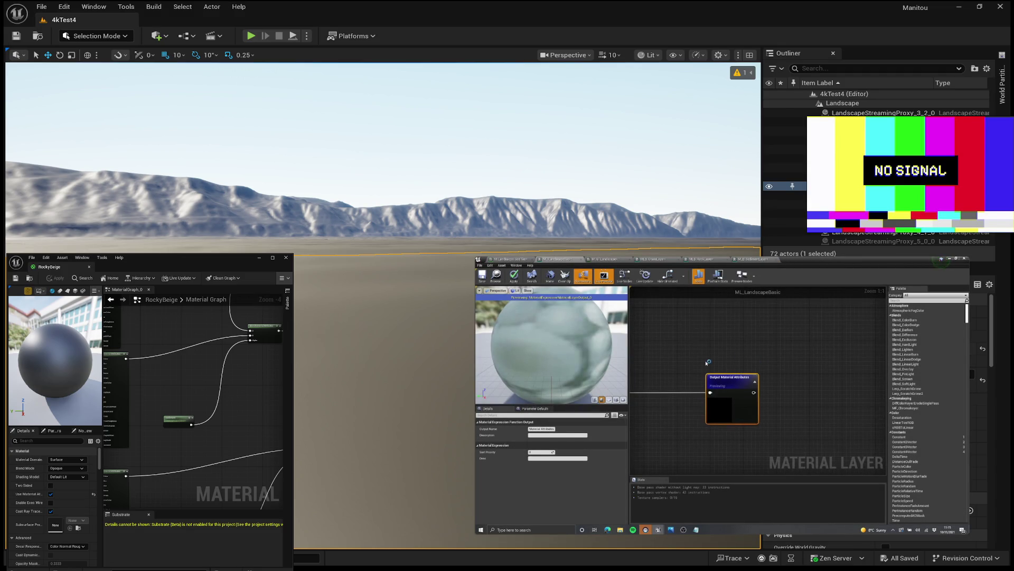
mouse_move(729, 364)
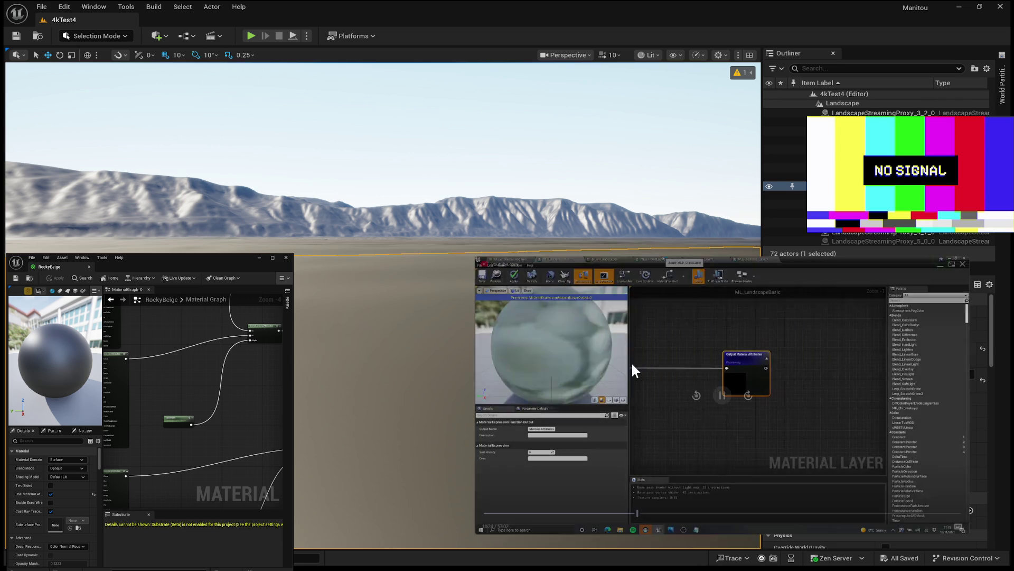
- Seek the tutorial back to 16:32 on the material layer graph
left_click(622, 514)
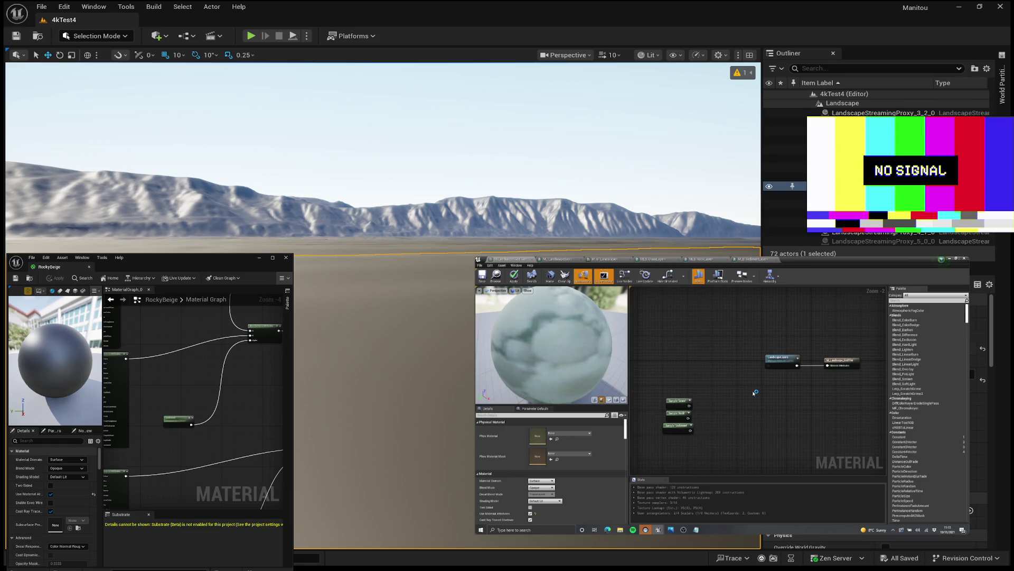
mouse_move(756, 392)
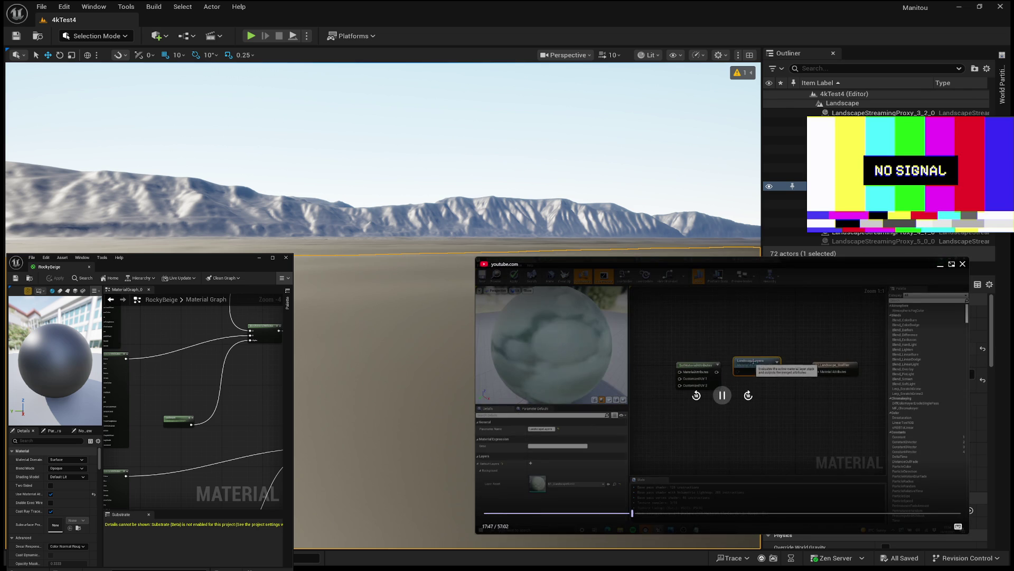
left_click(696, 395)
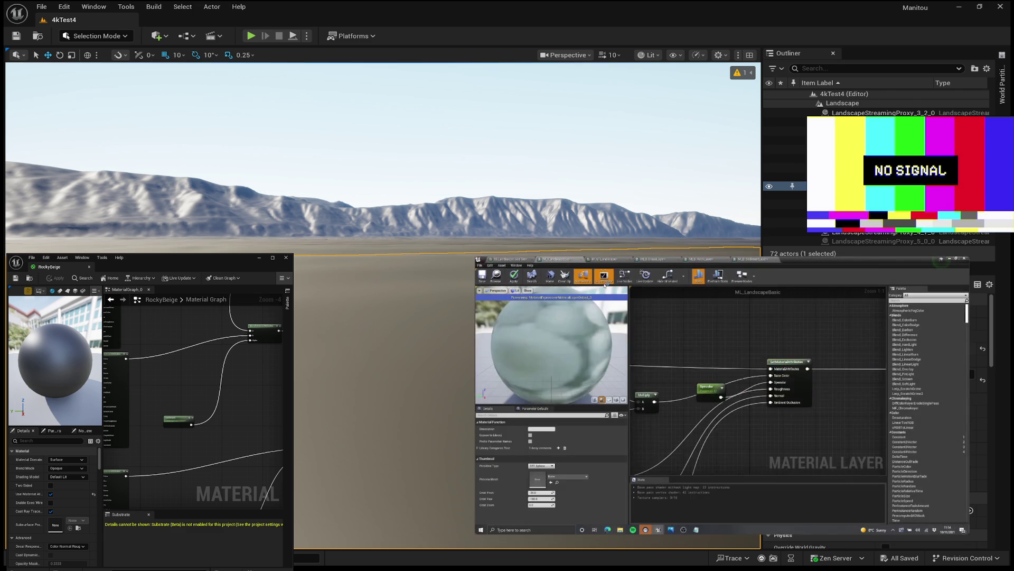
- Rewind the tutorial ten seconds to replay the MakeFloat2 and parameter node steps
mouse_move(895, 357)
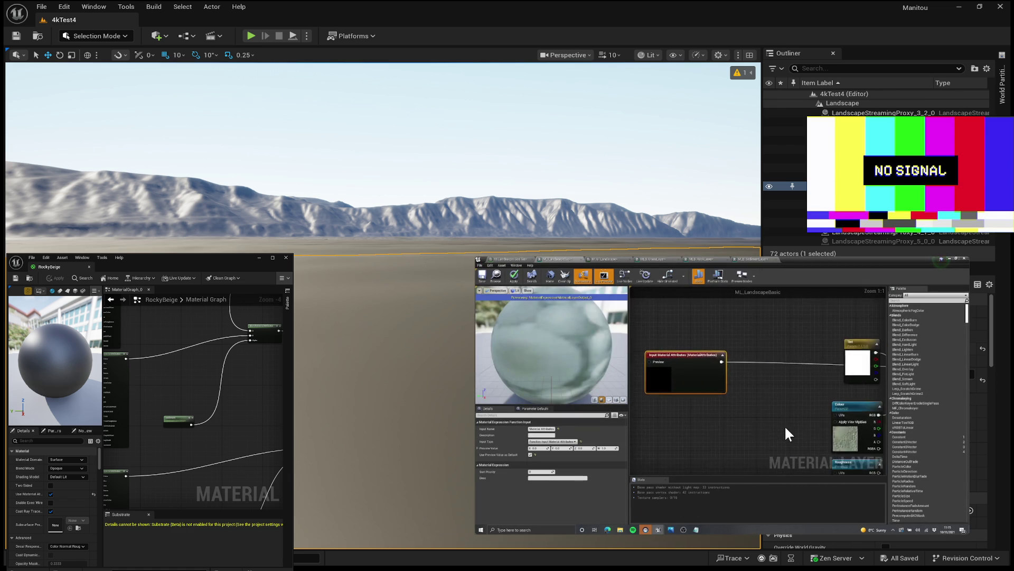
mouse_move(784, 422)
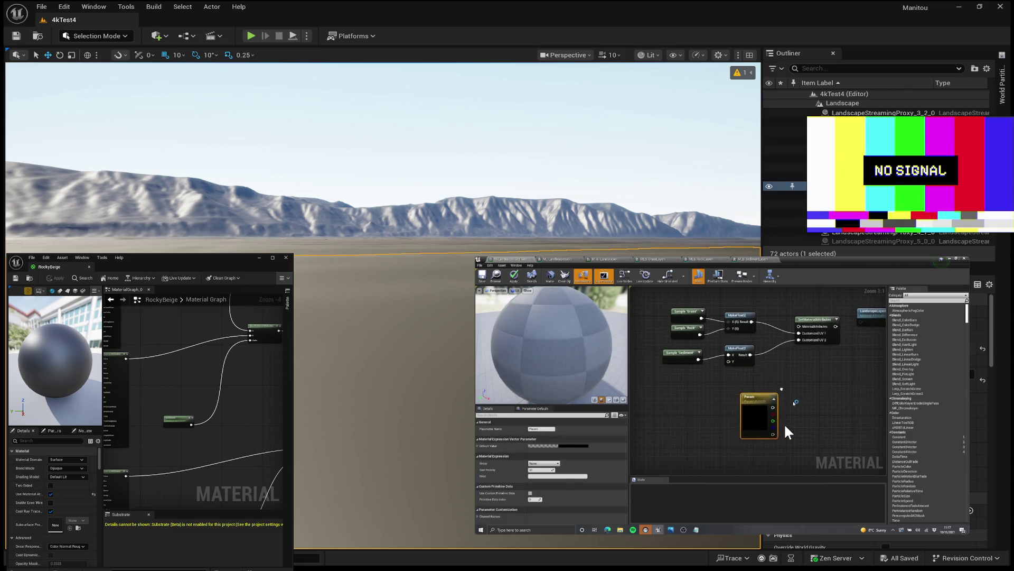
mouse_move(784, 423)
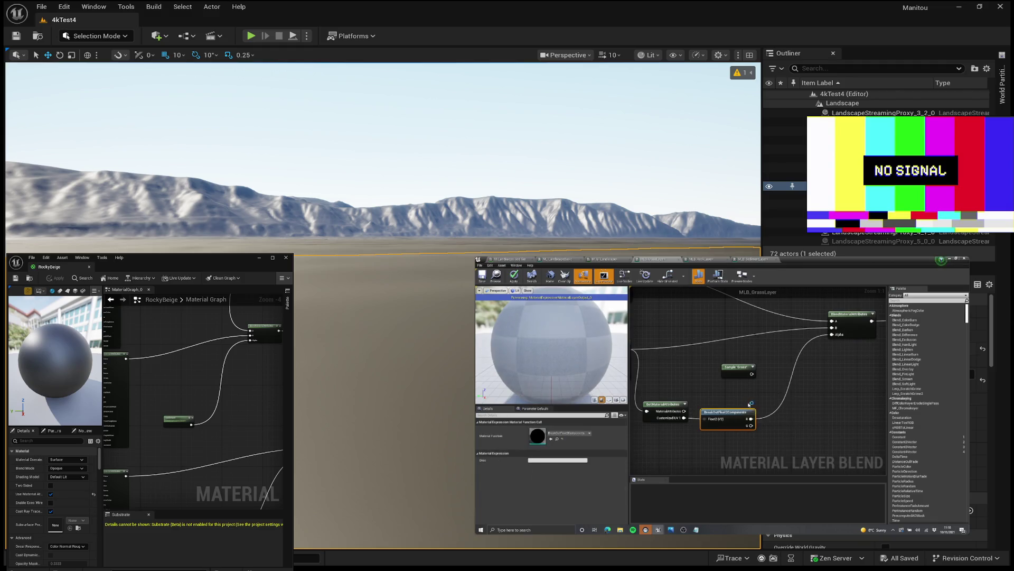
mouse_move(564, 344)
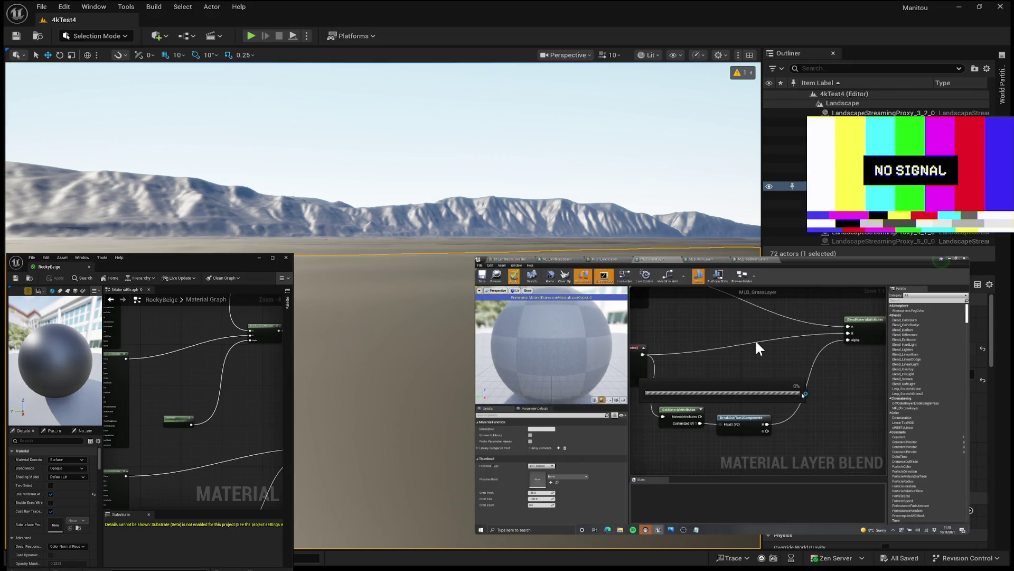
mouse_move(796, 341)
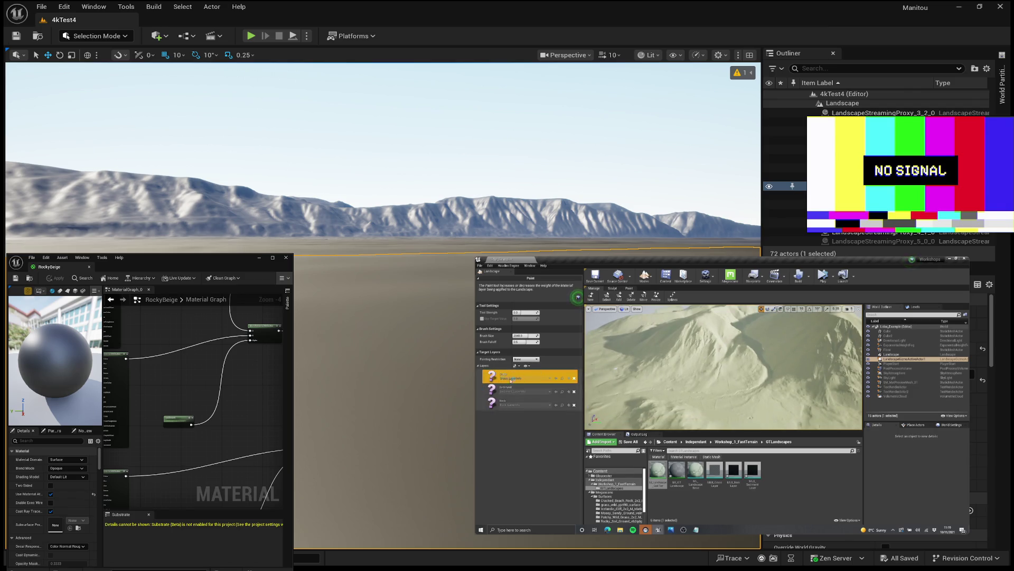
mouse_move(516, 259)
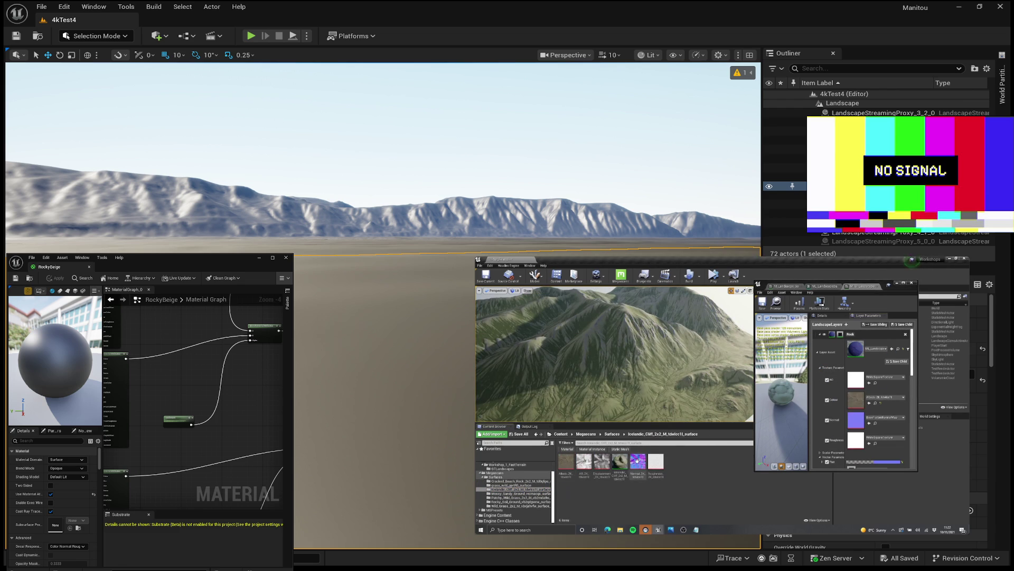
mouse_move(901, 341)
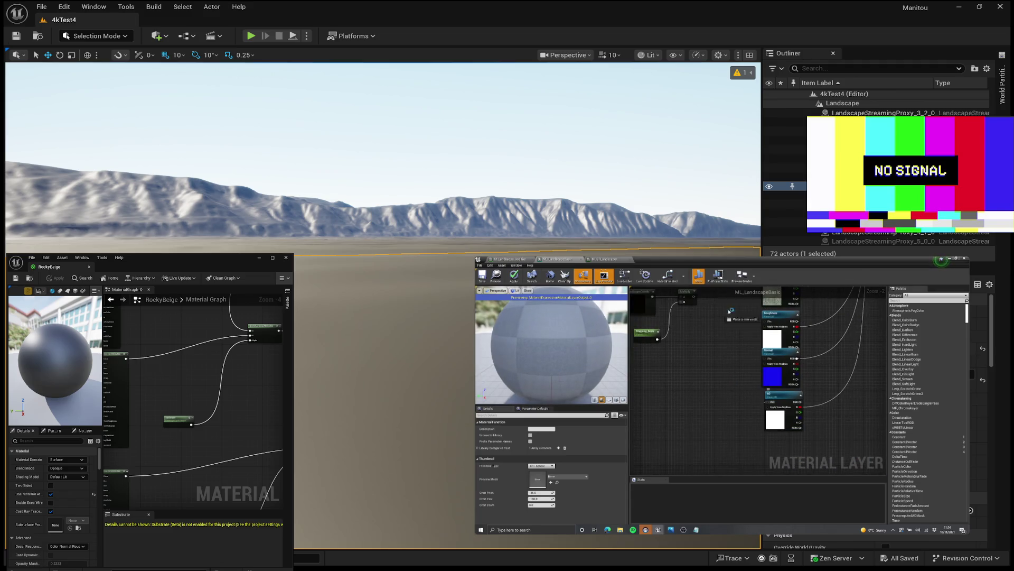
mouse_move(891, 429)
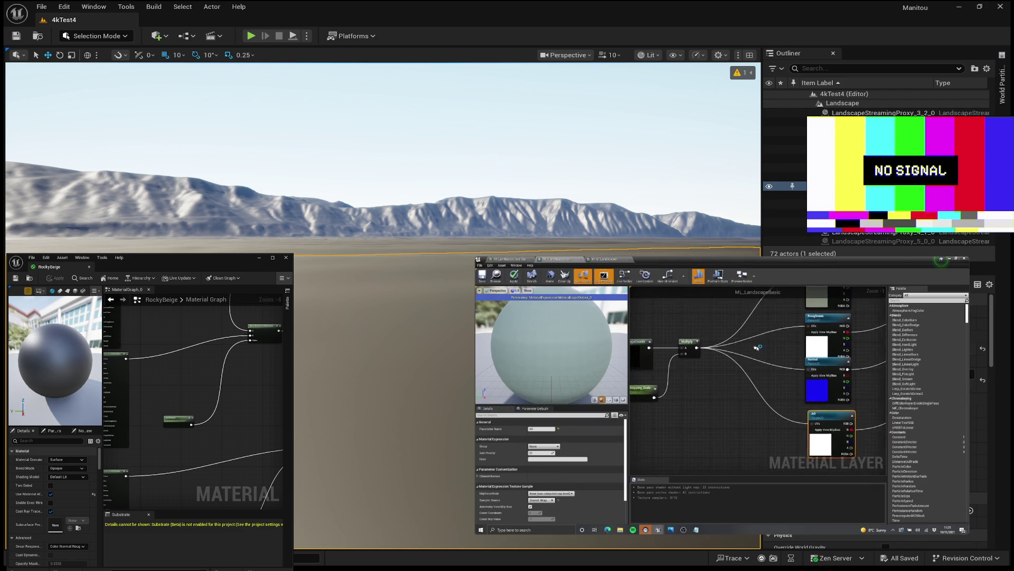
mouse_move(820, 291)
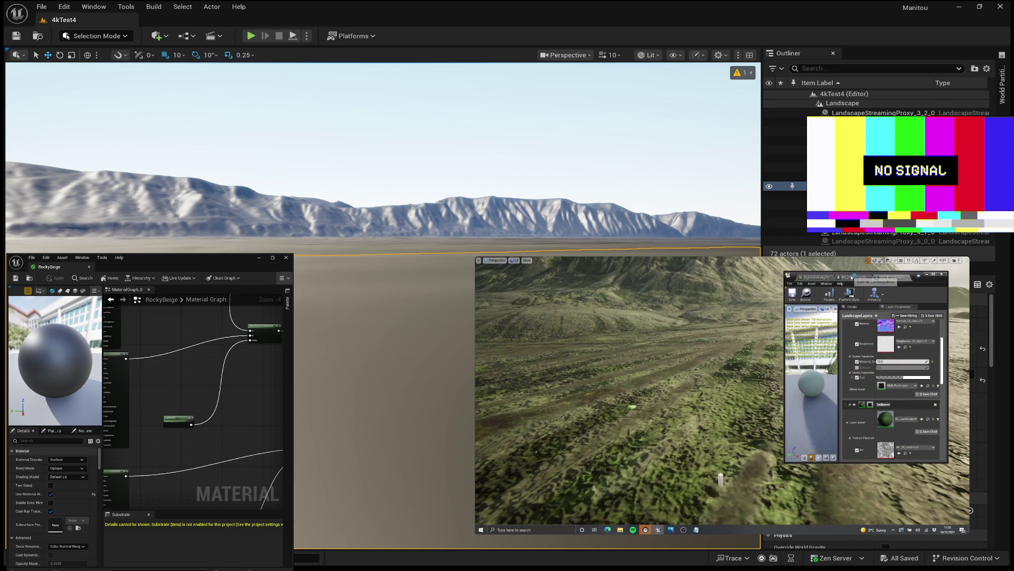
scroll(718, 364, "down", 3)
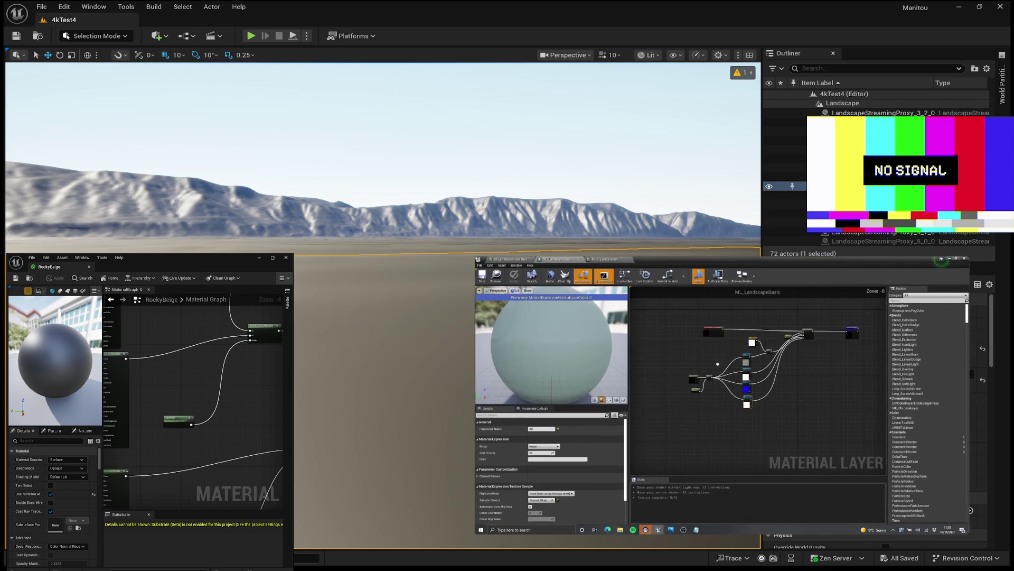
left_click_drag(691, 327, 692, 328)
left_click_drag(811, 338, 827, 351)
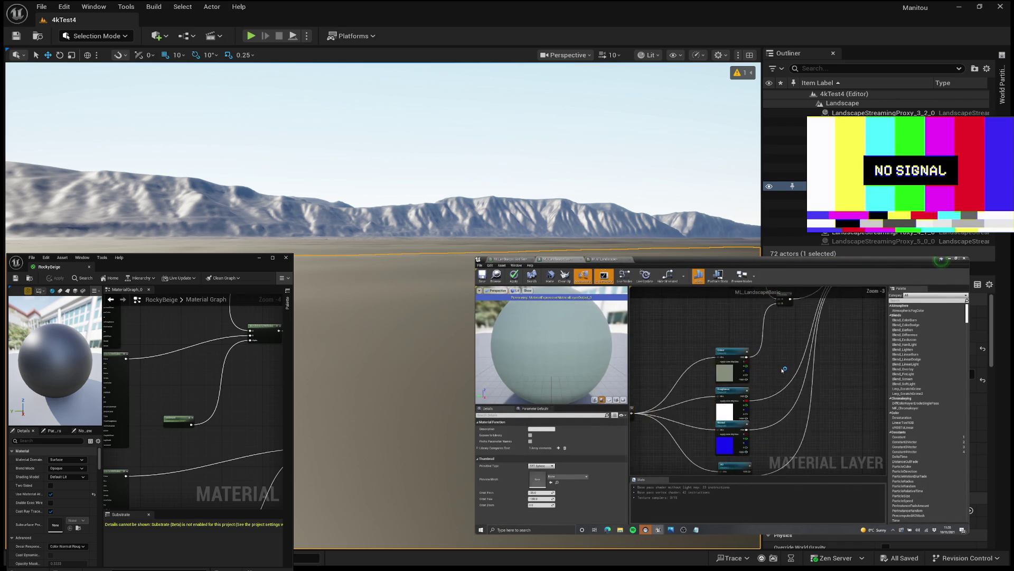
scroll(718, 333, "down", 1)
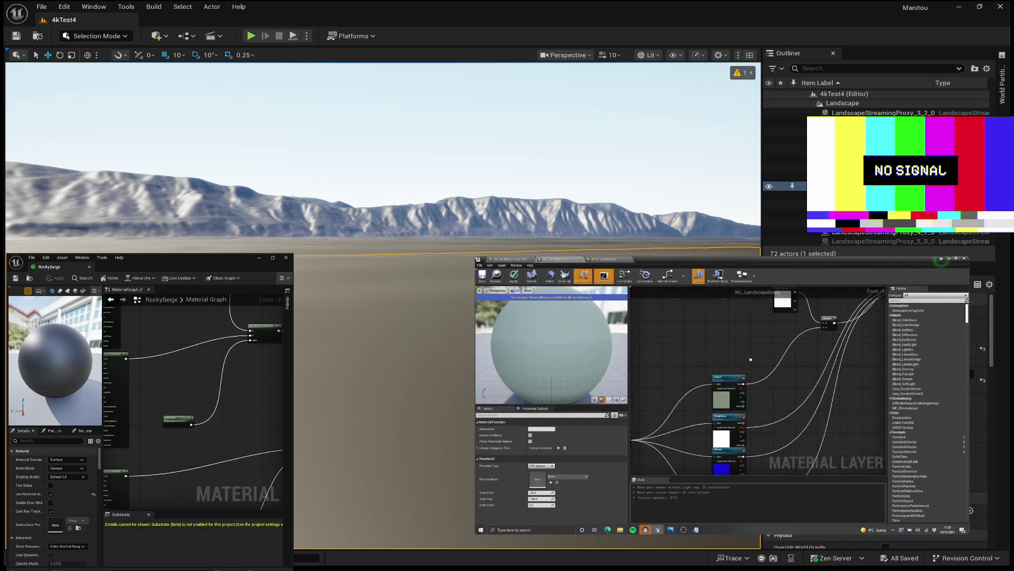
left_click(742, 350)
left_click(534, 429)
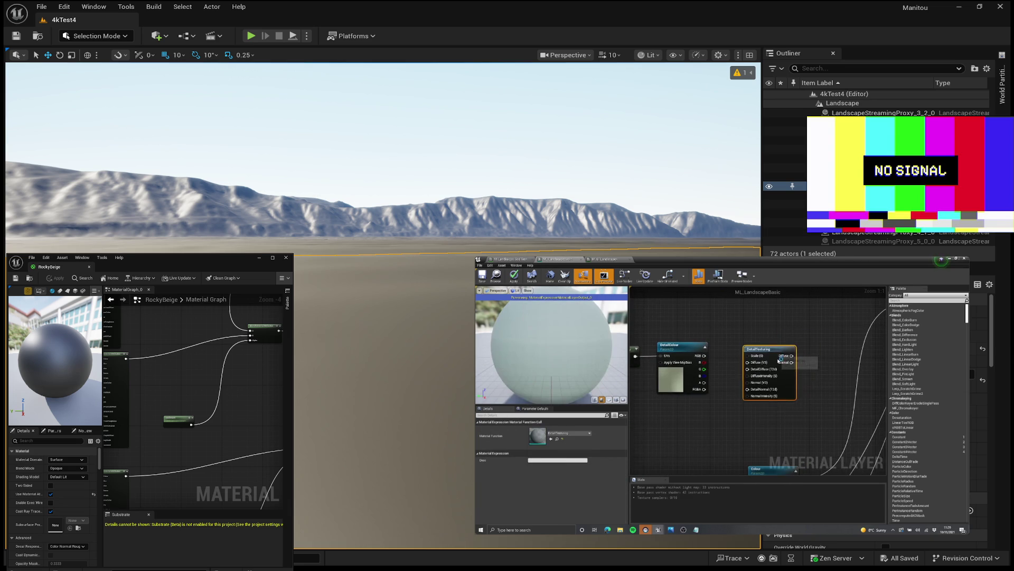
- Move the tutorial's playhead back from 30:56 to about 28:48
mouse_move(606, 369)
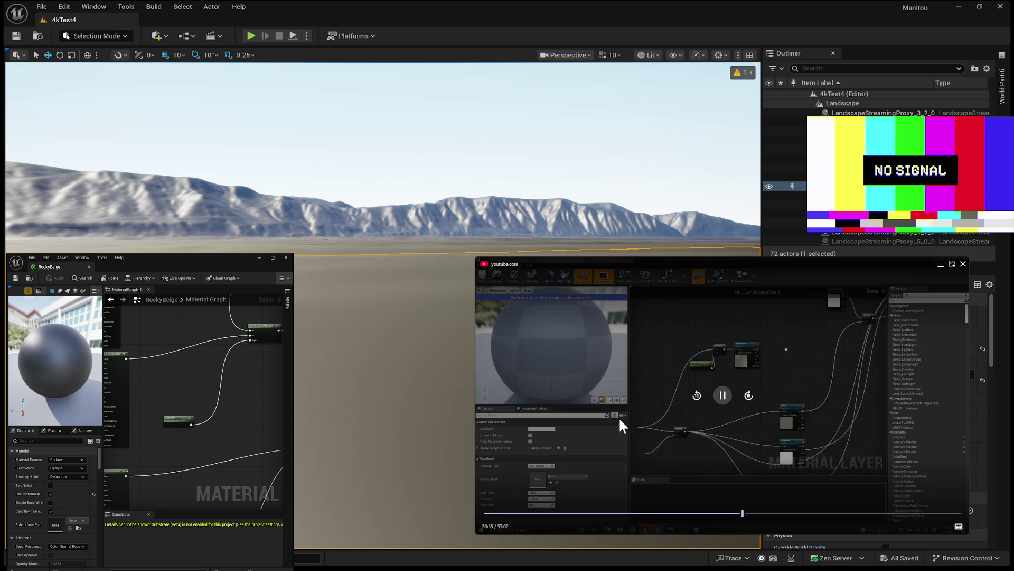
left_click(735, 513)
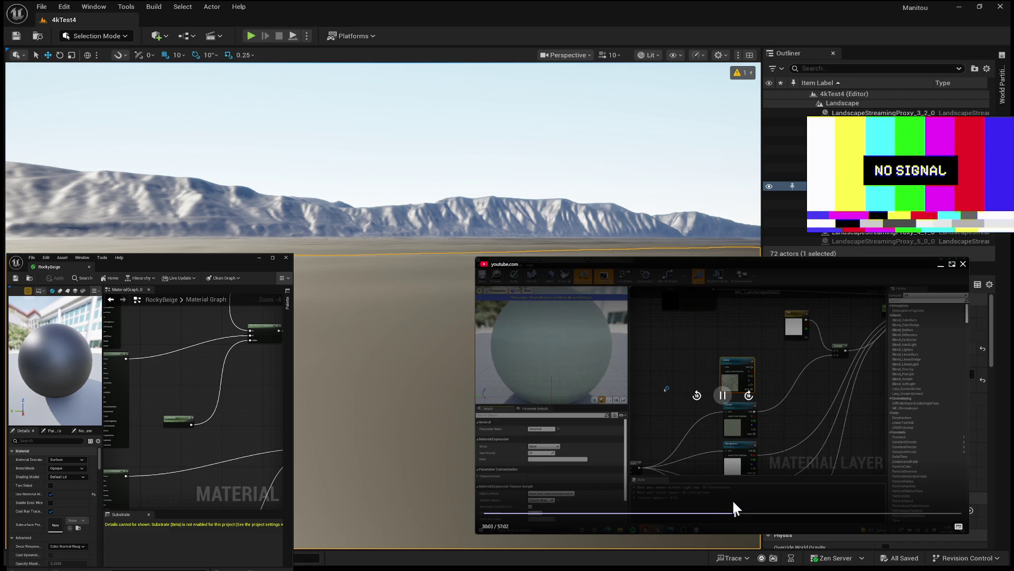
left_click(727, 513)
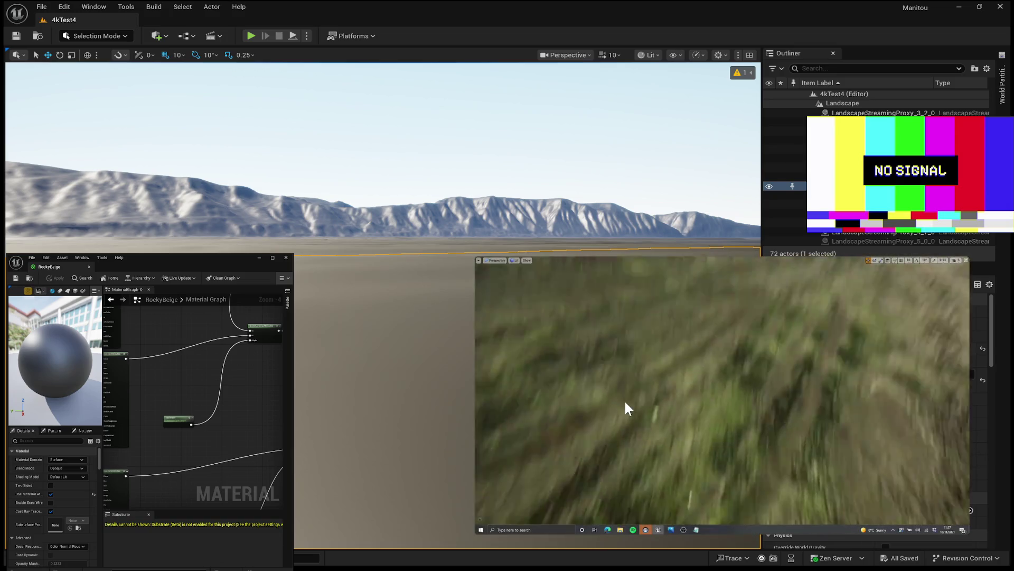
mouse_move(584, 354)
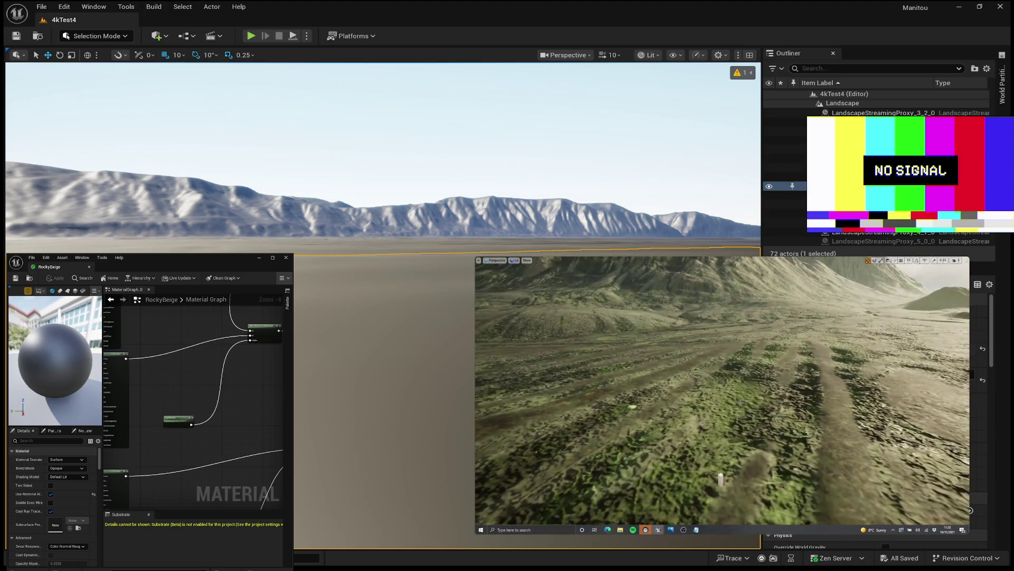
mouse_move(722, 396)
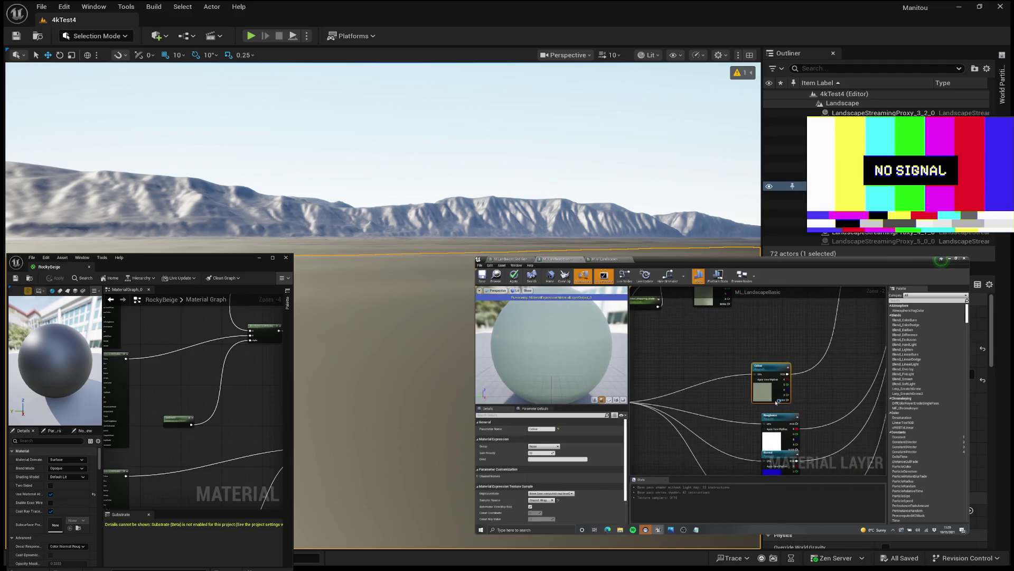
- Place a TextureObjectParameter node beside DetailColour using the 'texture ob' node search
scroll(801, 374, "up", 3)
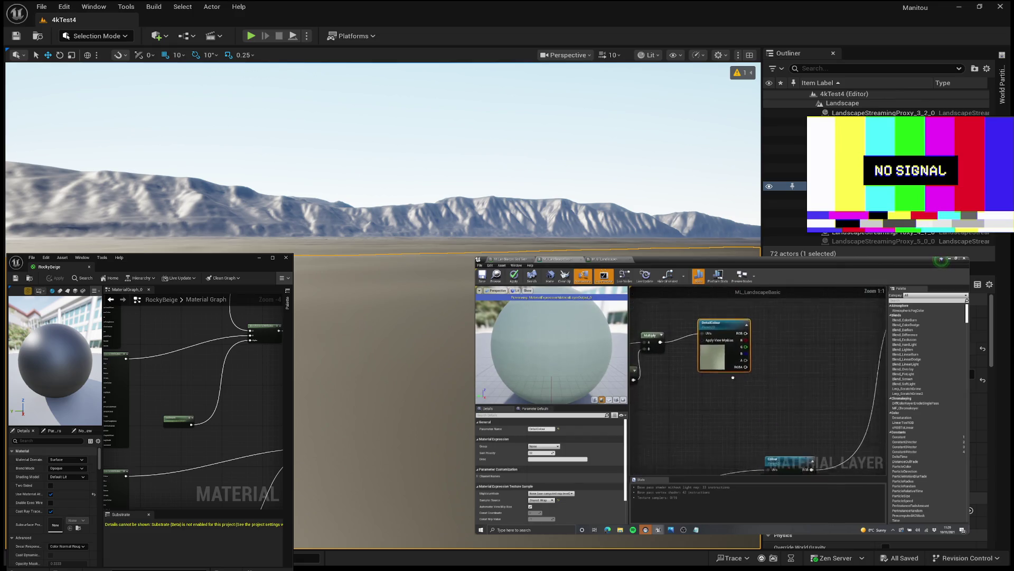
right_click(733, 356)
left_click(729, 405)
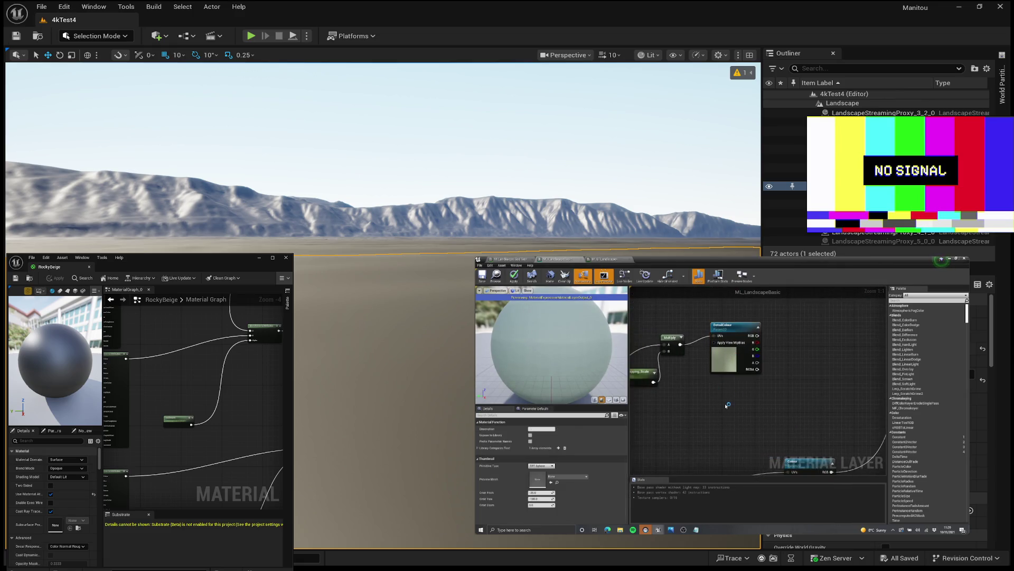
right_click(729, 405)
type("texture bo")
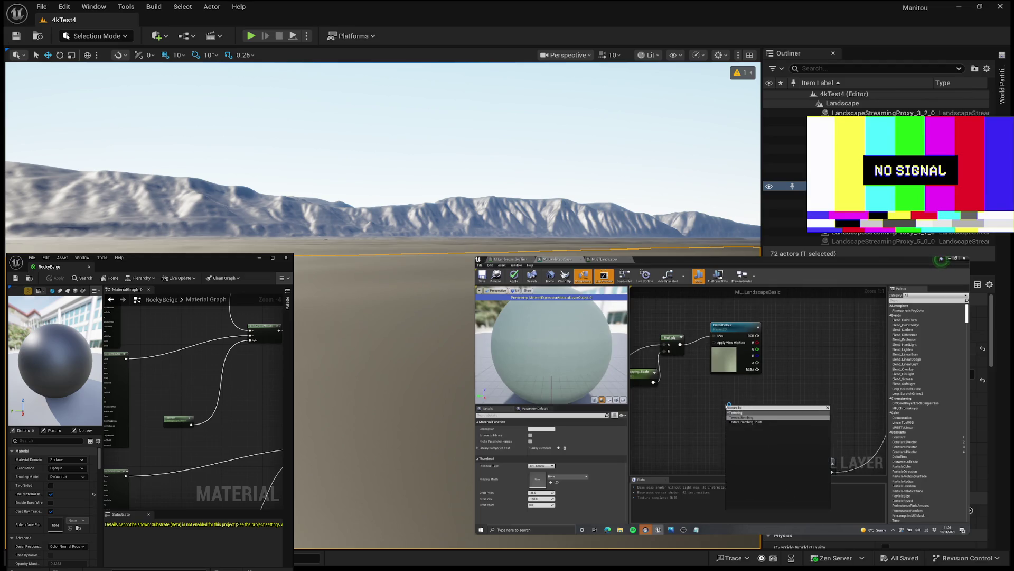
key("Escape")
right_click(706, 403)
type("texture ob")
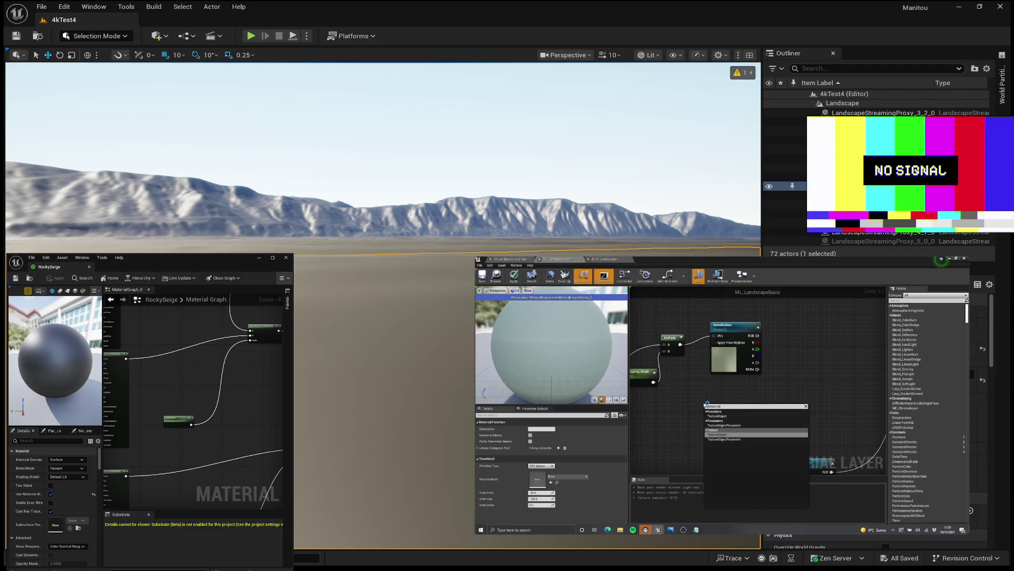
key("Down")
key("Return")
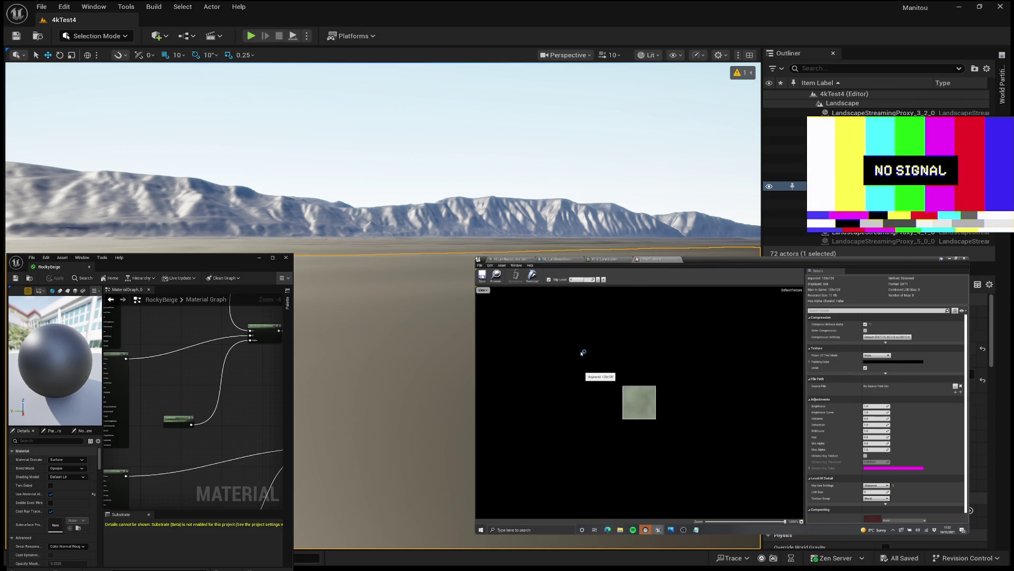
- Close the DefaultTexture editor tab and switch back to the ML_LandscapeBasic graph
left_click(681, 259)
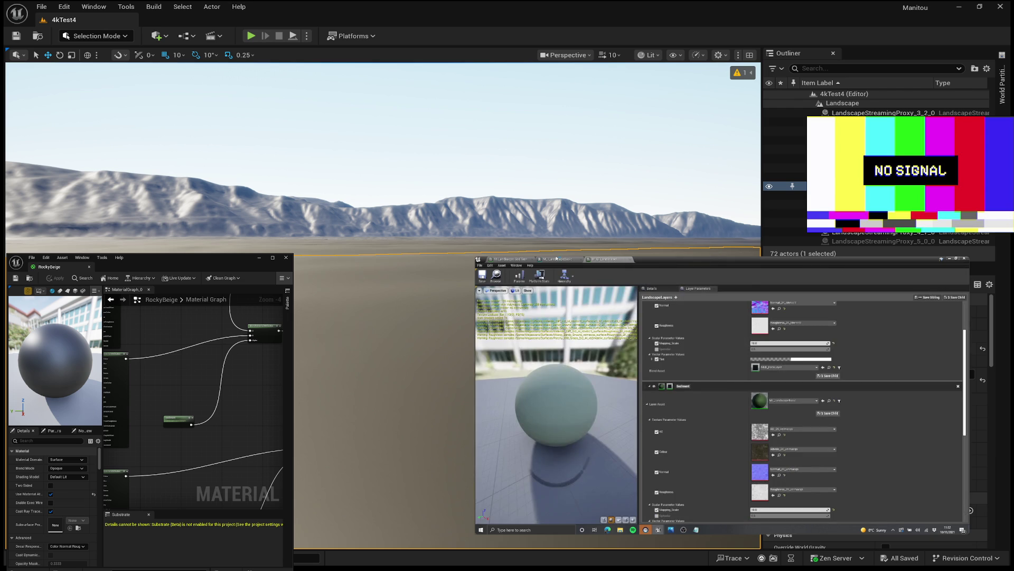
left_click(556, 259)
- Place a scalar parameter named Bias and connect it to the lower Texture Sample's Bias pin
scroll(773, 374, "up", 3)
left_click(750, 370)
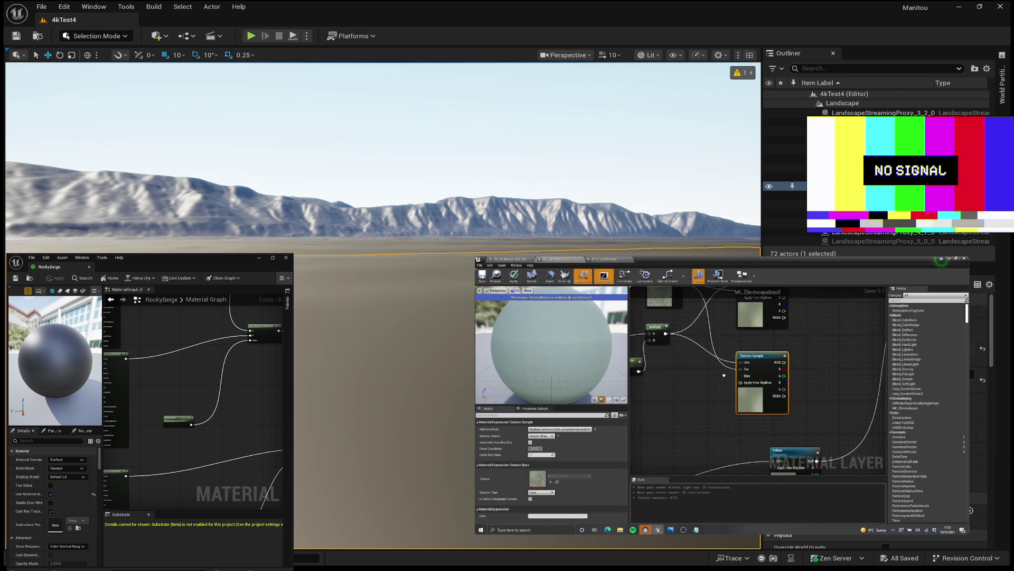
left_click(711, 378)
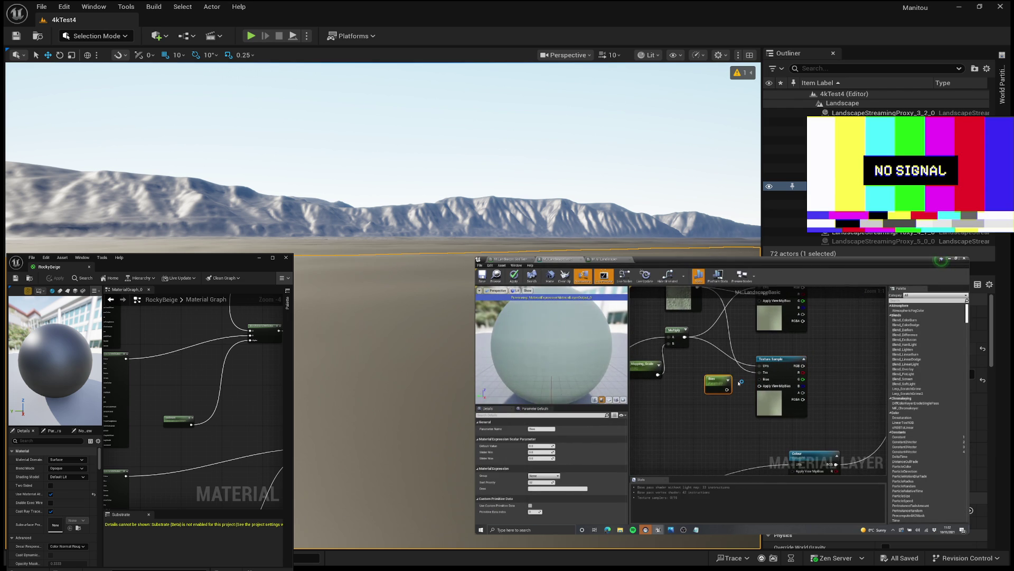
left_click_drag(726, 391, 762, 378)
- Start previewing the lower Texture Sample node, then select the Bias and upper Texture Sample nodes
left_click(765, 380)
right_click(759, 407)
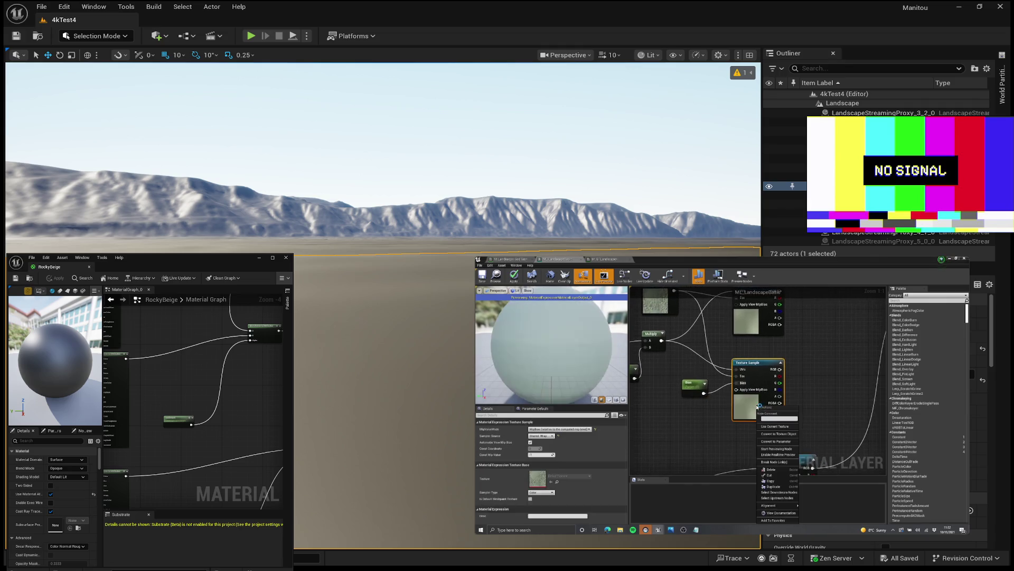
left_click(775, 449)
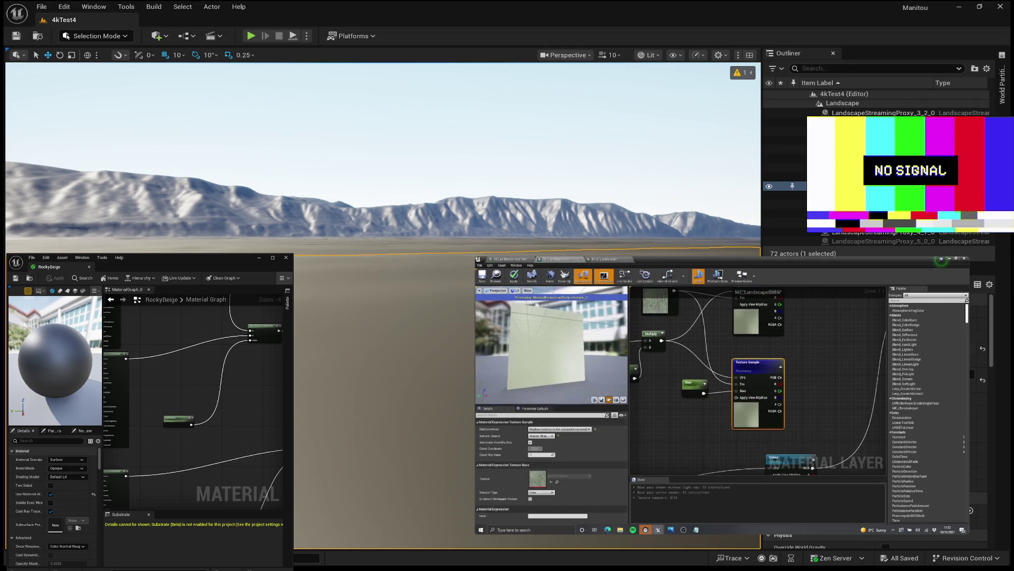
left_click(692, 383)
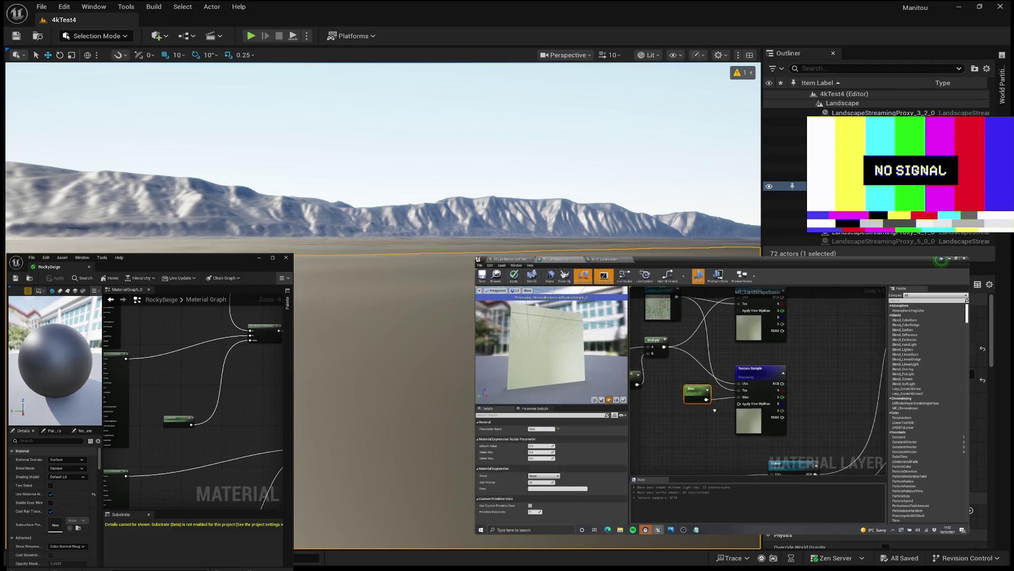
left_click(760, 343)
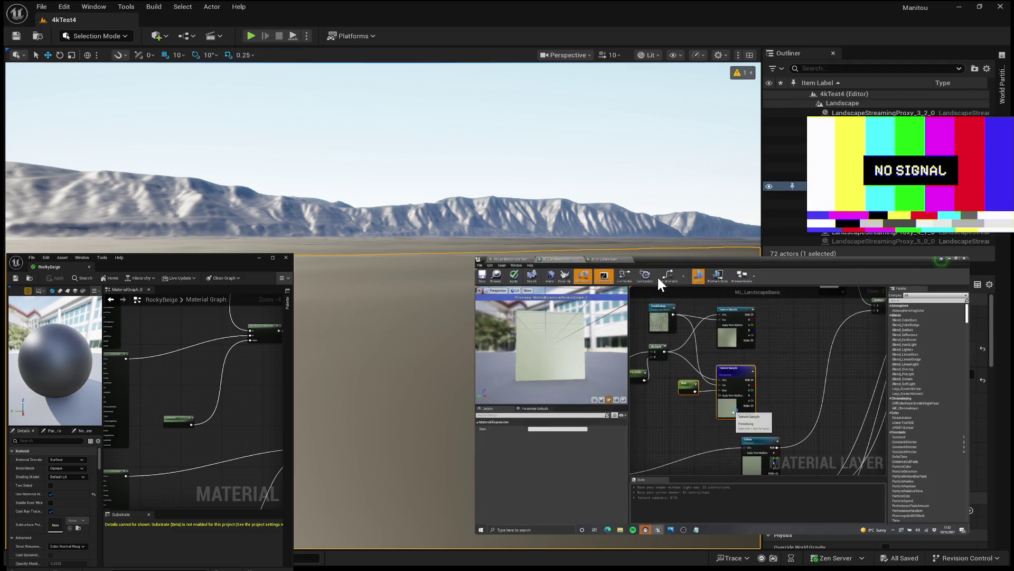
mouse_move(793, 381)
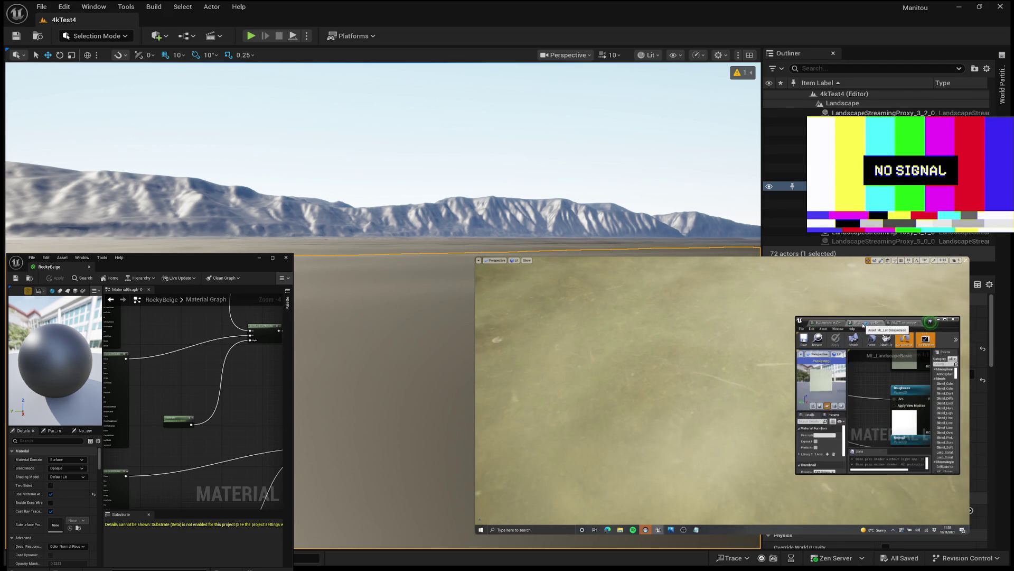
mouse_move(668, 312)
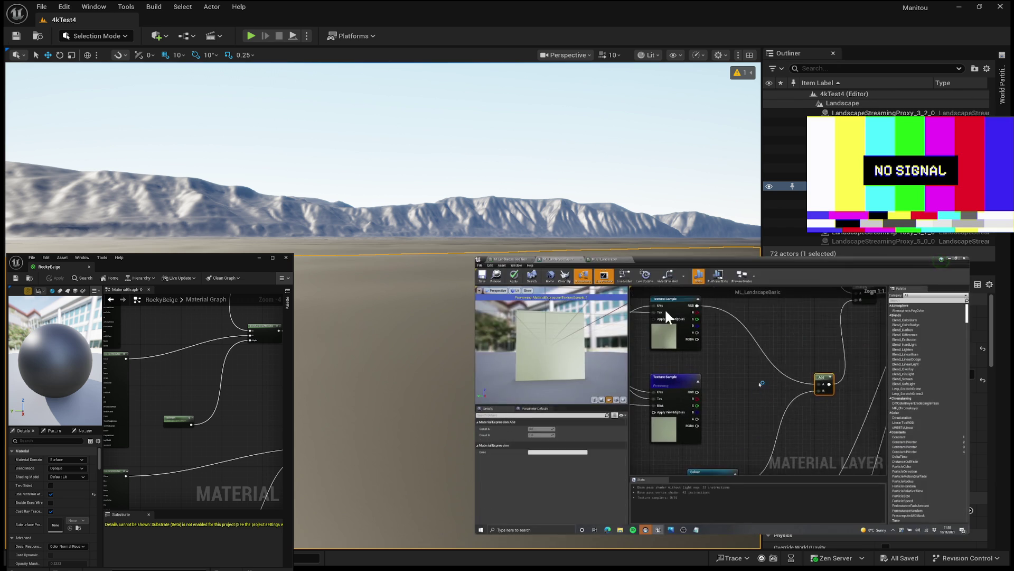
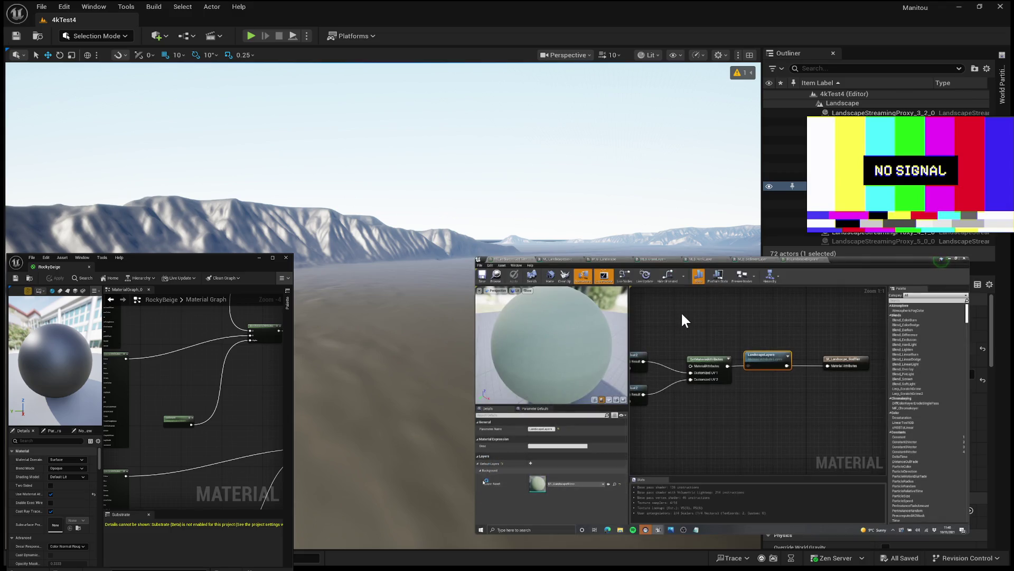
mouse_move(680, 309)
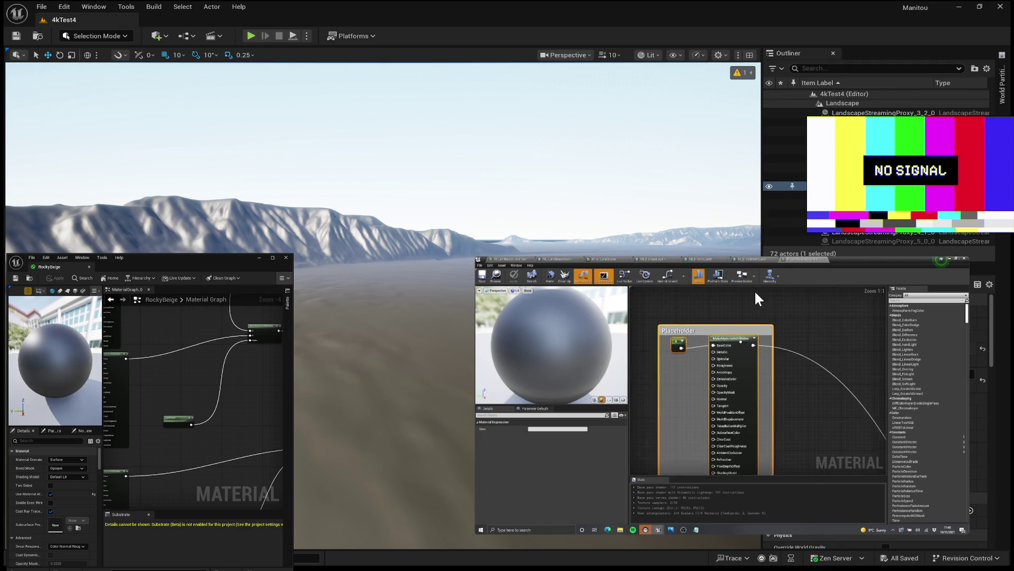
mouse_move(726, 285)
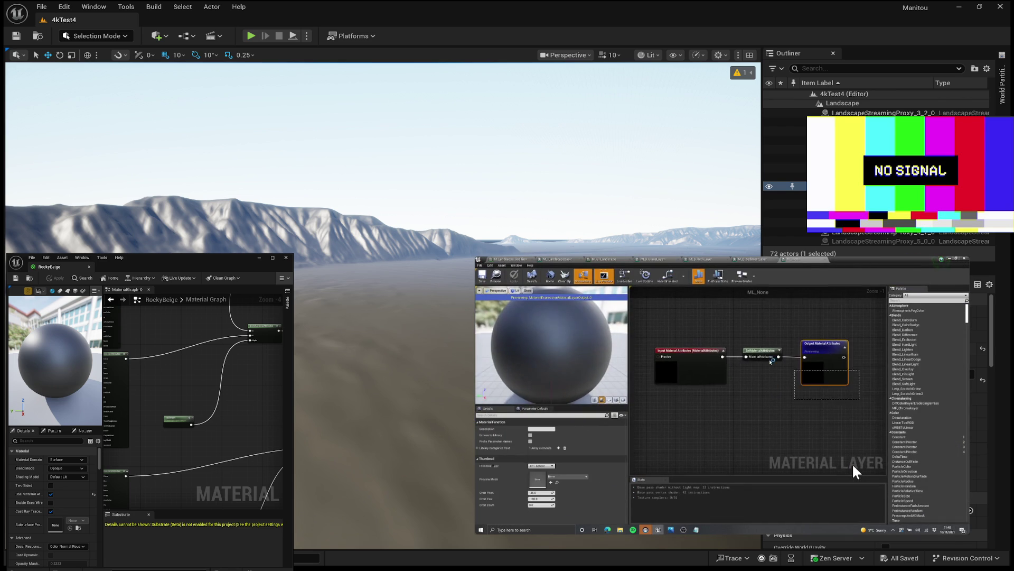
mouse_move(870, 478)
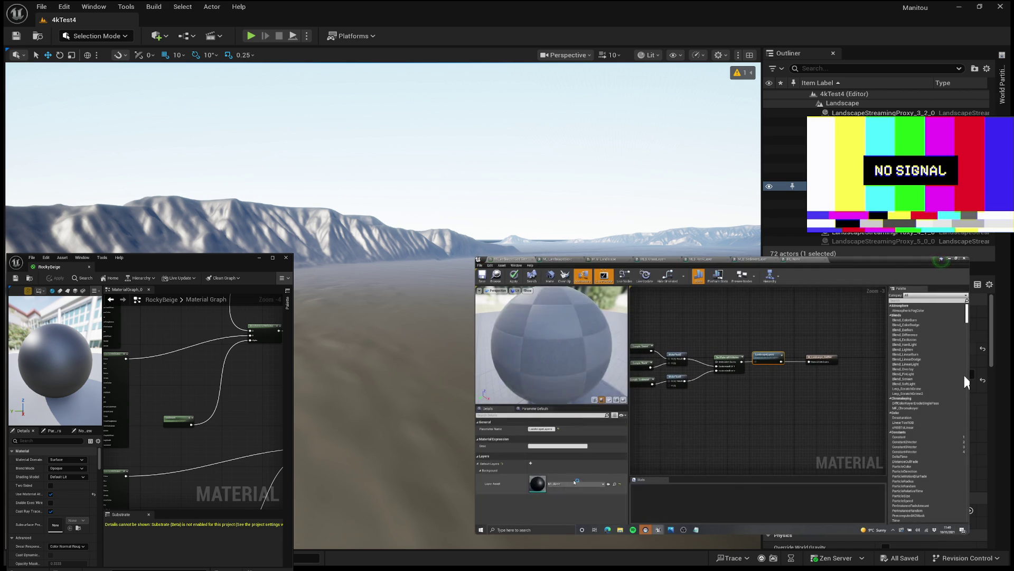
mouse_move(941, 336)
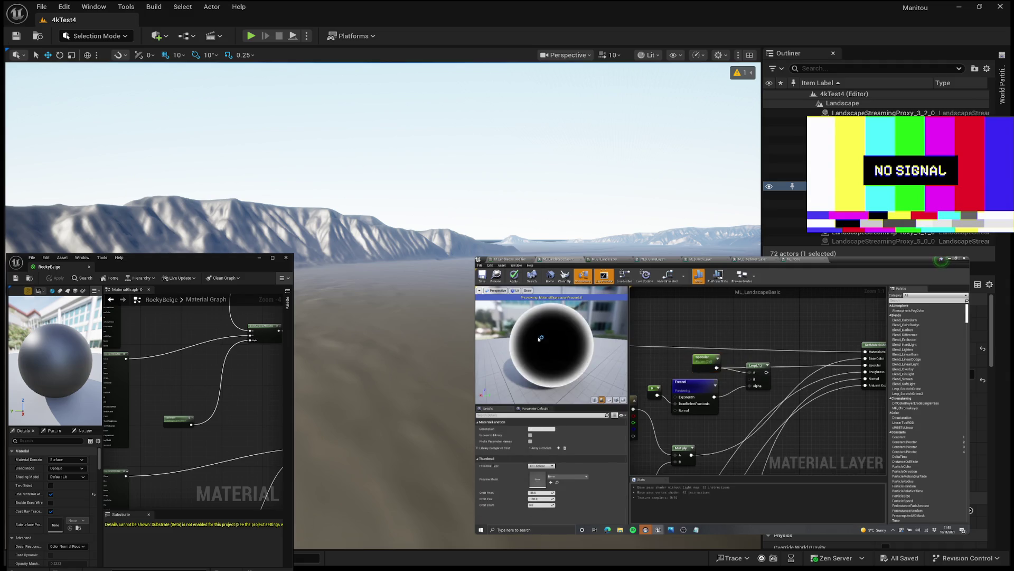
mouse_move(569, 358)
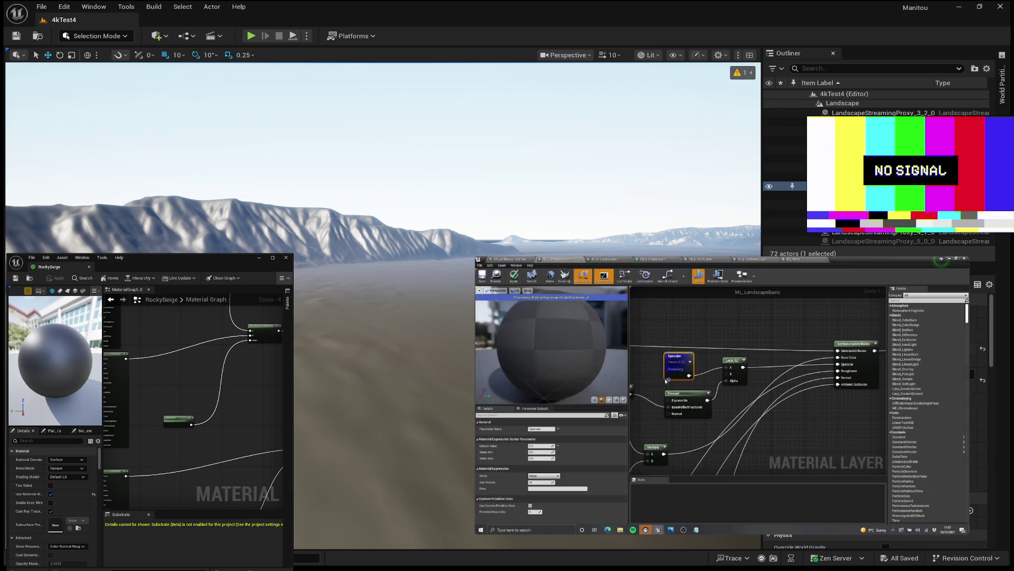
mouse_move(744, 385)
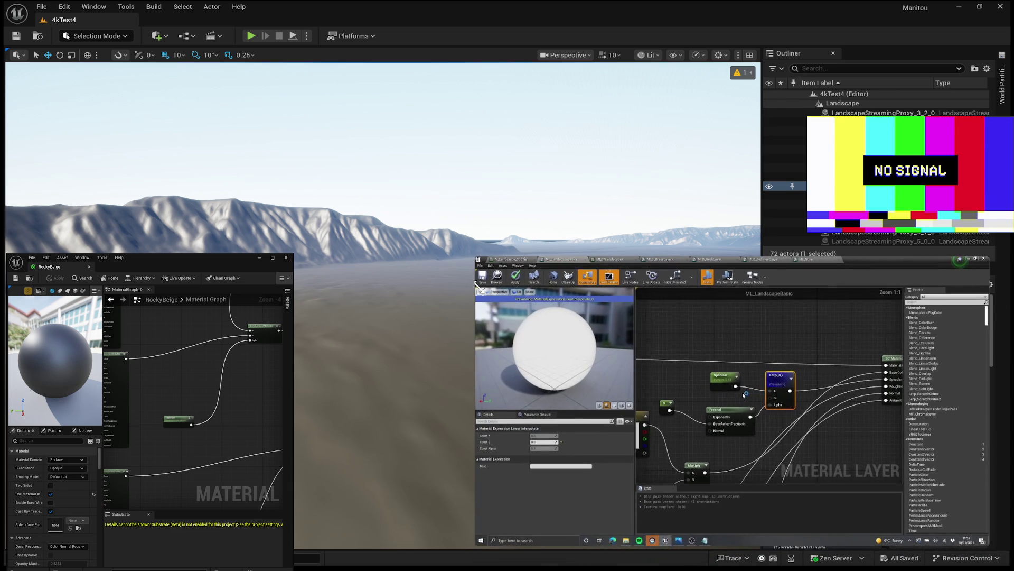
mouse_move(544, 314)
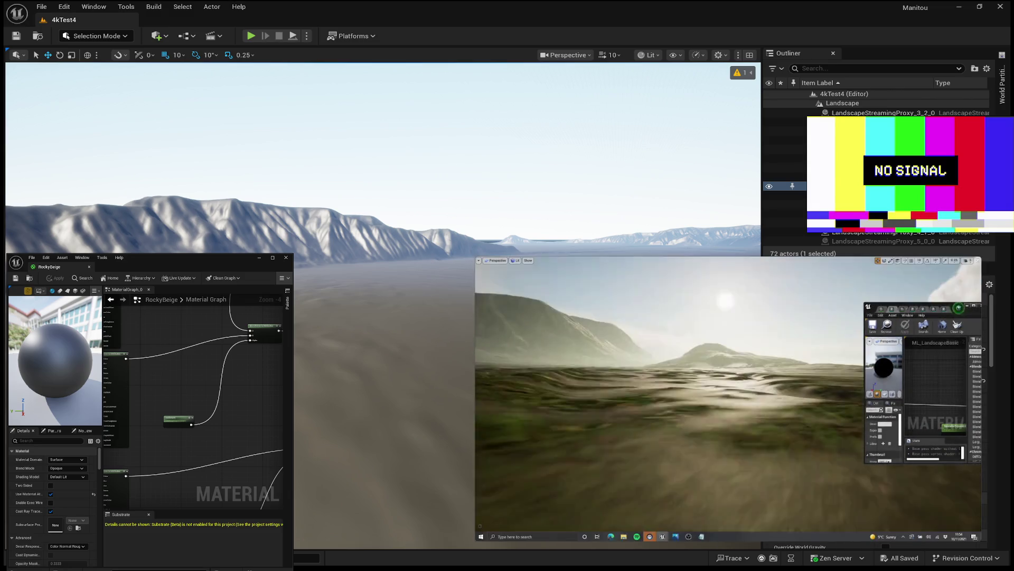
mouse_move(737, 471)
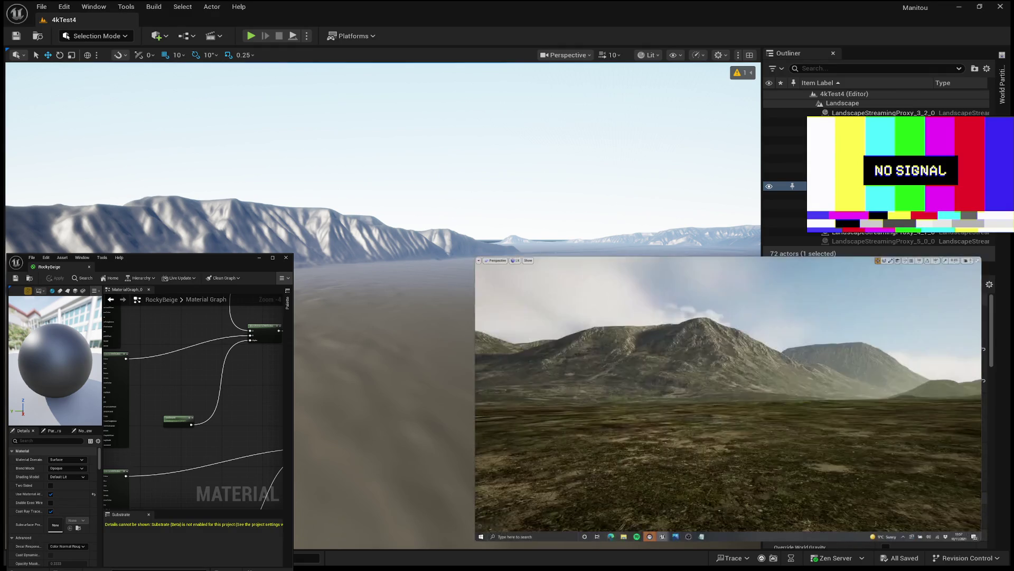
mouse_move(561, 282)
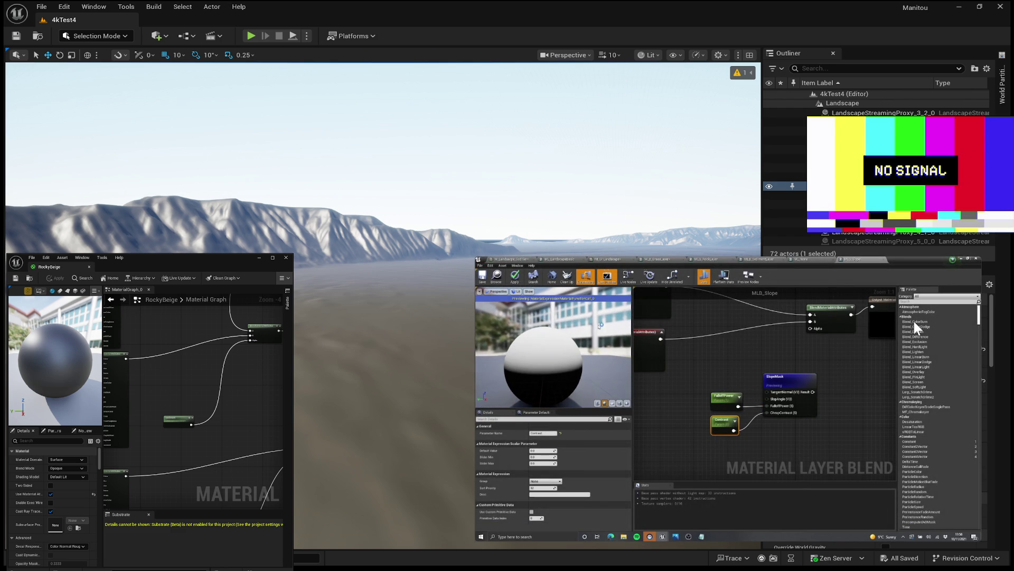
mouse_move(551, 370)
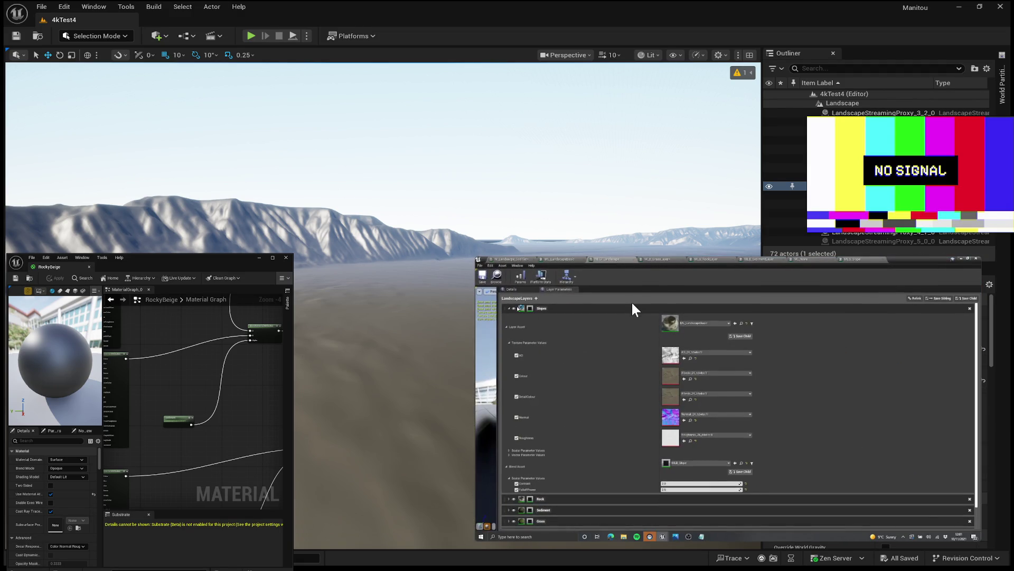
mouse_move(733, 381)
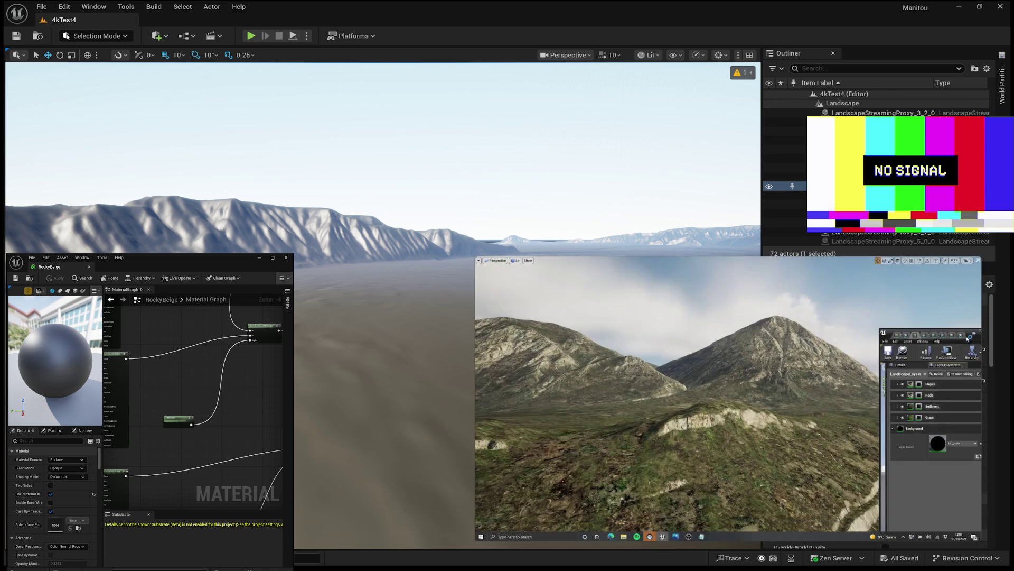
mouse_move(824, 337)
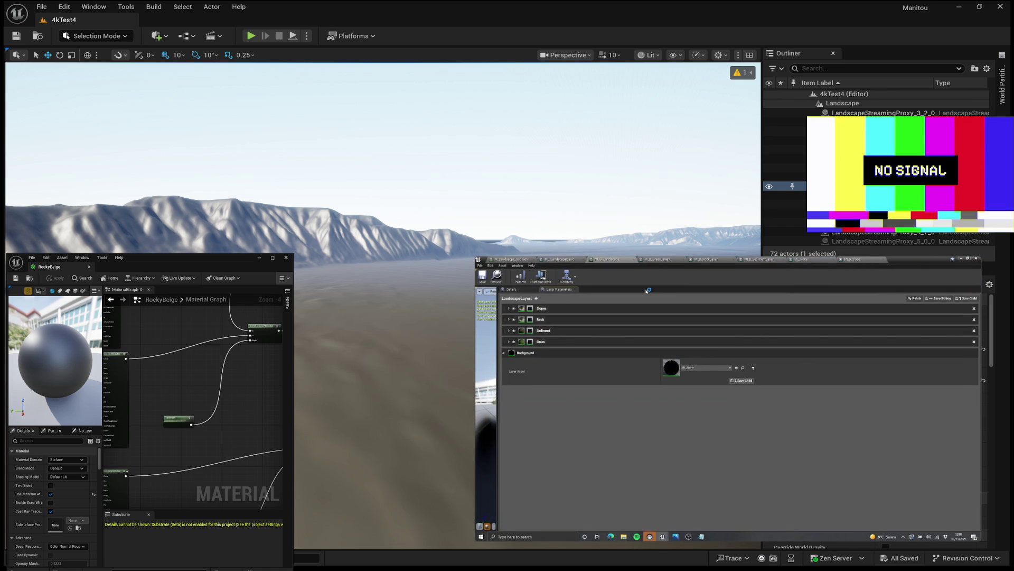
mouse_move(625, 356)
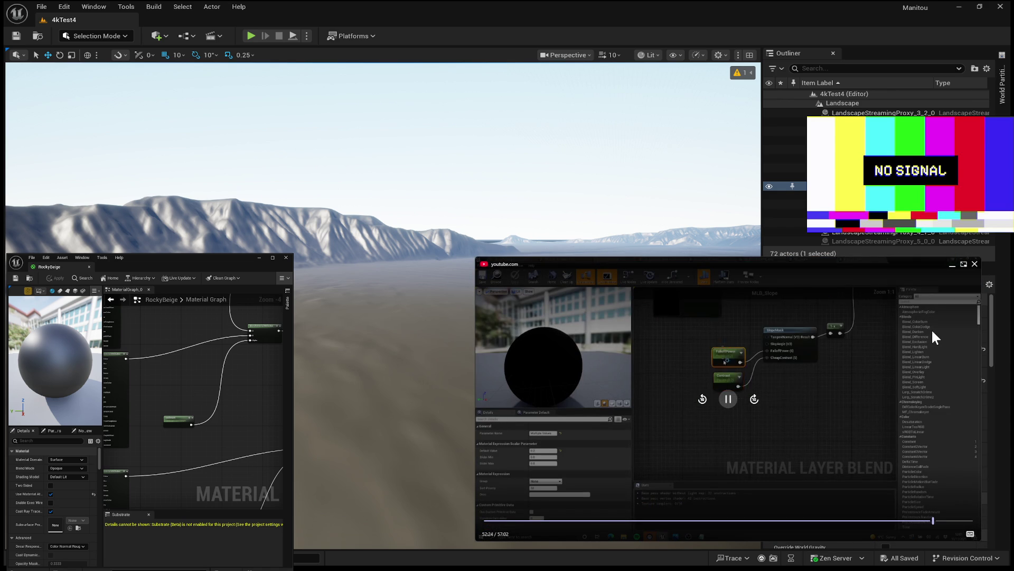